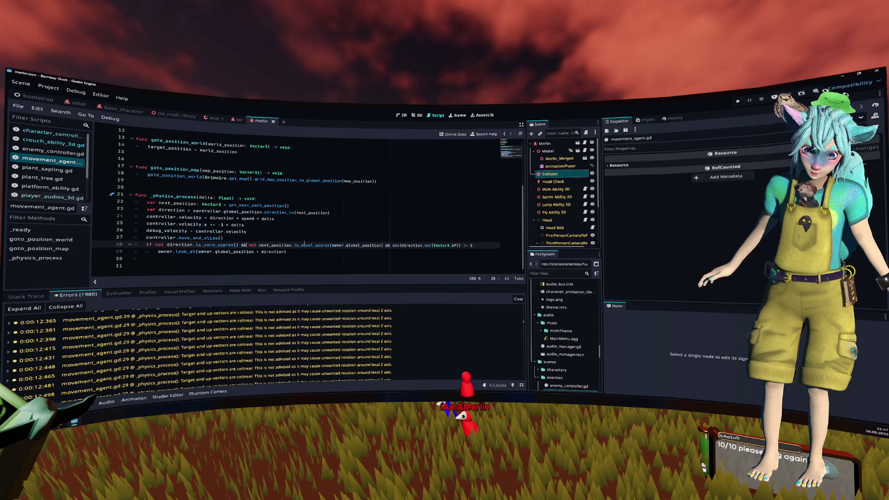
# Wrap the _physics_process if condition onto three lines using backslash continuations after each &&.
pyautogui.write('\\')
pyautogui.press('Return')
pyautogui.press('Tab')
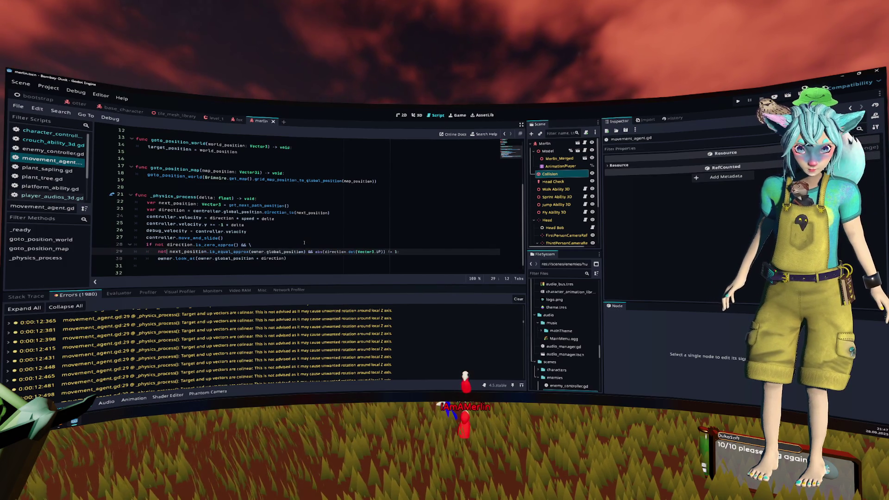
pyautogui.hotkey('ctrl', 'Right')
pyautogui.hotkey('ctrl', 'Right')
pyautogui.hotkey('ctrl', 'Right')
pyautogui.press('Right')
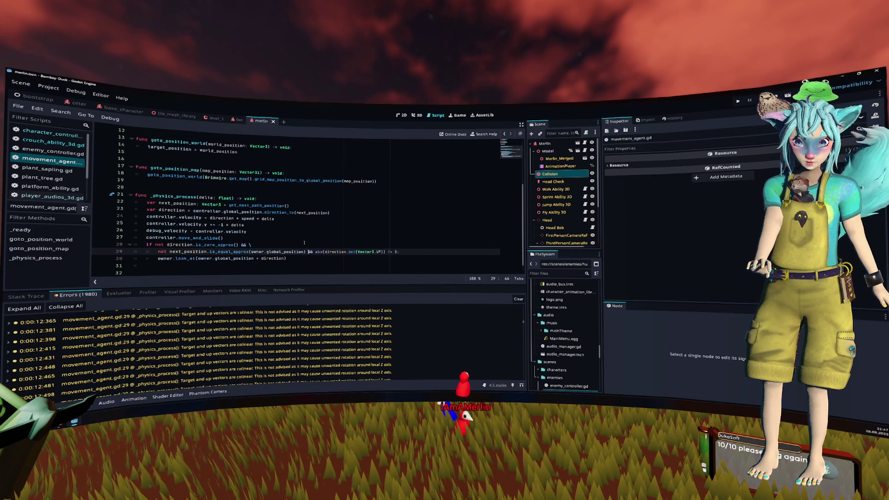
pyautogui.hotkey('ctrl', 'Left')
pyautogui.write('\\')
pyautogui.press('Return')
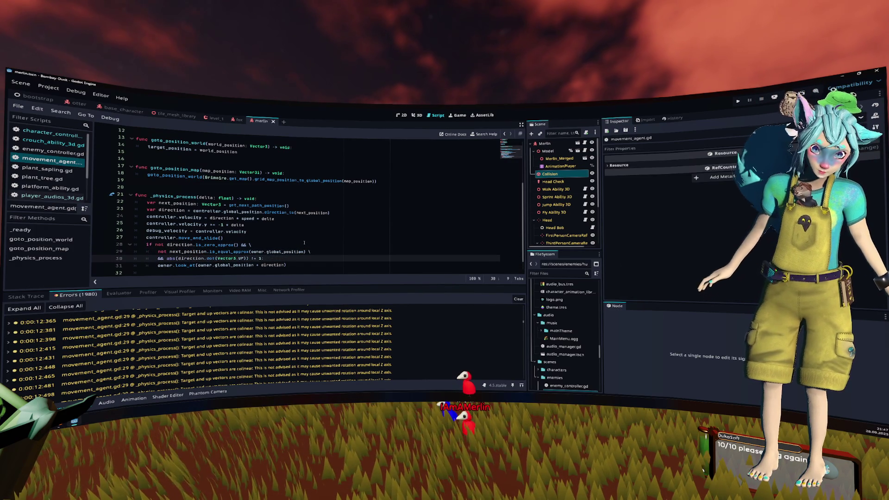
pyautogui.hotkey('ctrl', 'z')
pyautogui.hotkey('ctrl', 'z')
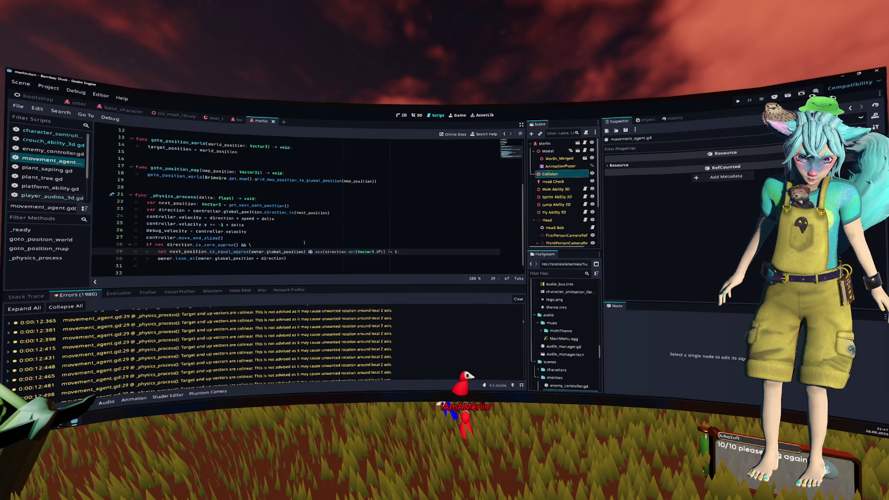
pyautogui.press('Right')
pyautogui.press('Right')
pyautogui.press('Right')
pyautogui.write('\\')
pyautogui.press('Return')
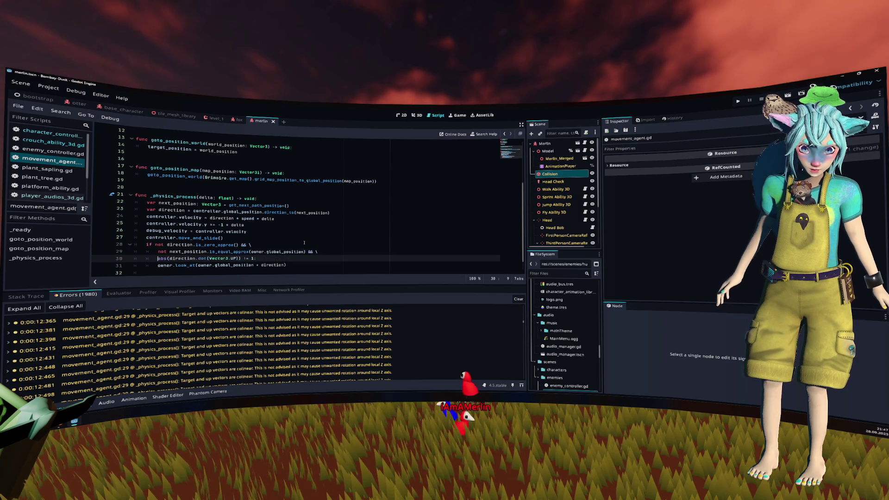
# Run the game from its main menu, swap characters once, then stop the test run.
pyautogui.click(738, 101)
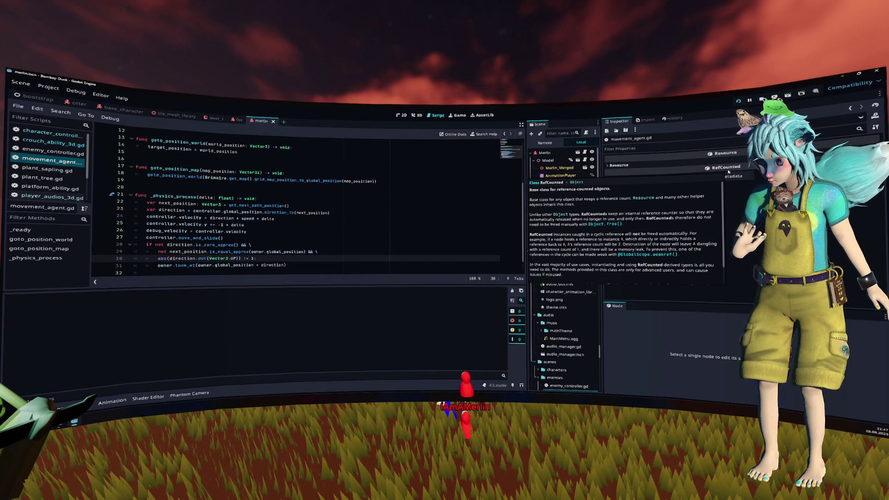
pyautogui.click(508, 249)
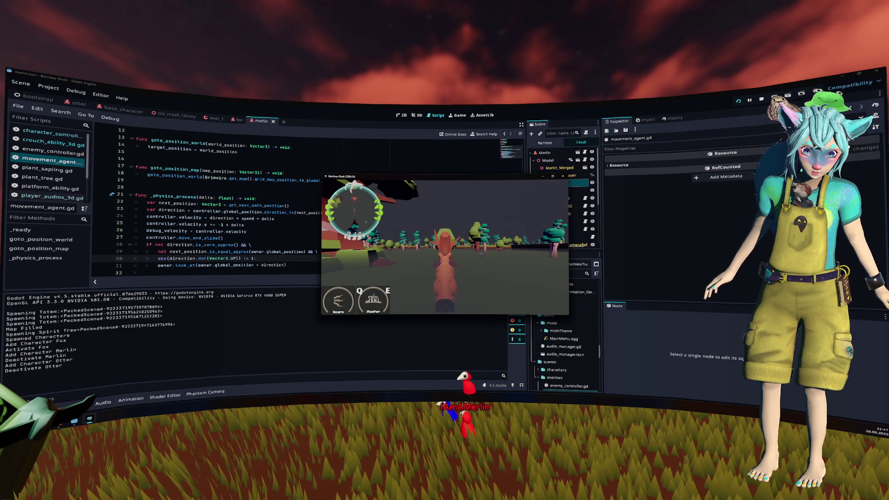
pyautogui.press('Tab')
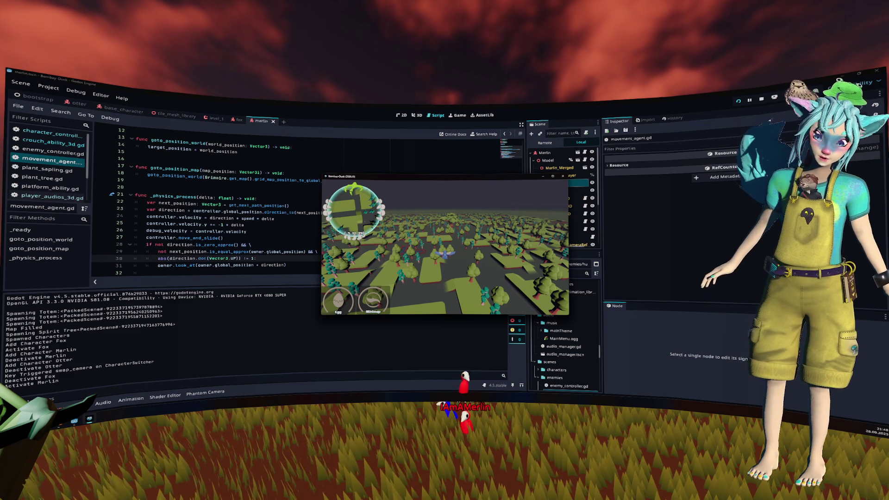
pyautogui.press('F8')
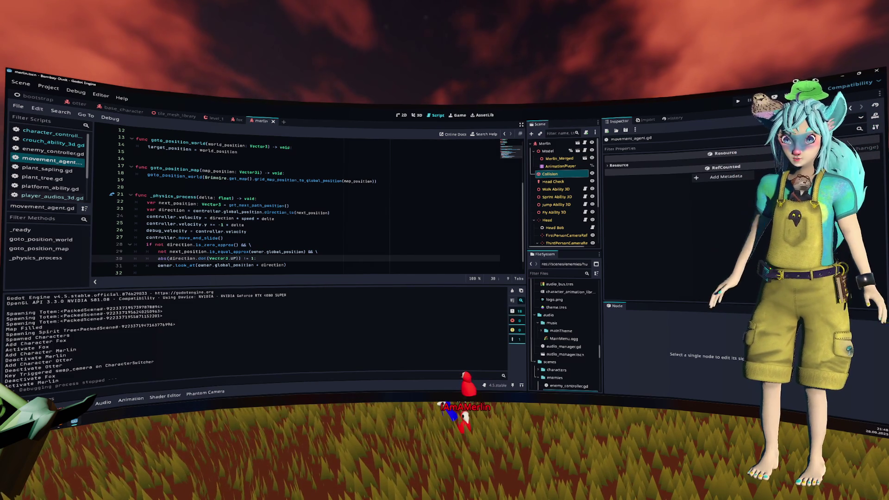
pyautogui.click(367, 181)
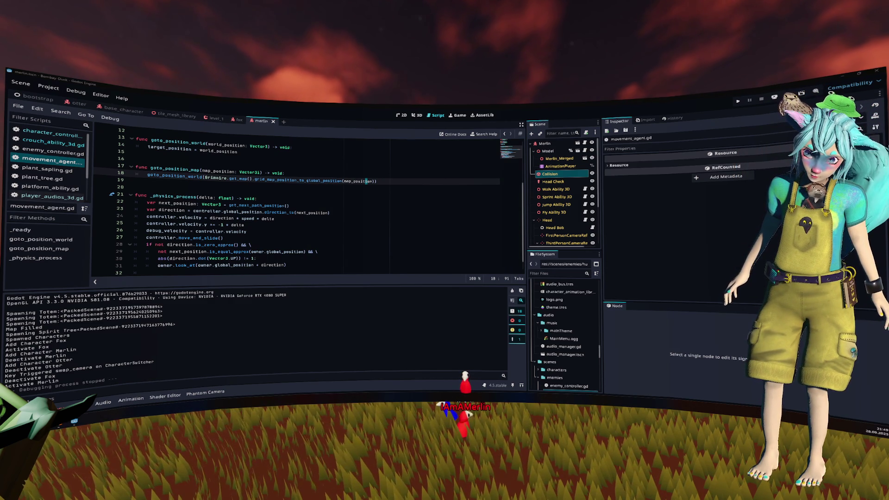
pyautogui.click(304, 213)
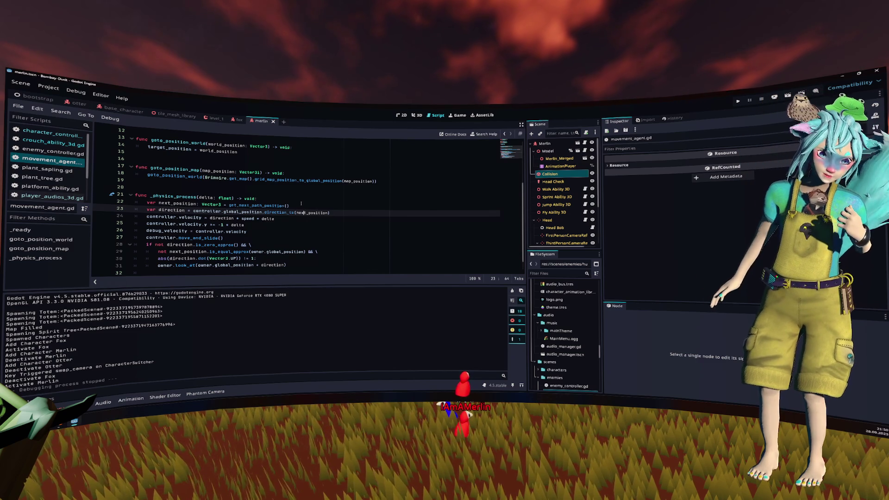
# Close character_controller_3d.gd and switch to the Game workspace.
pyautogui.click(66, 136)
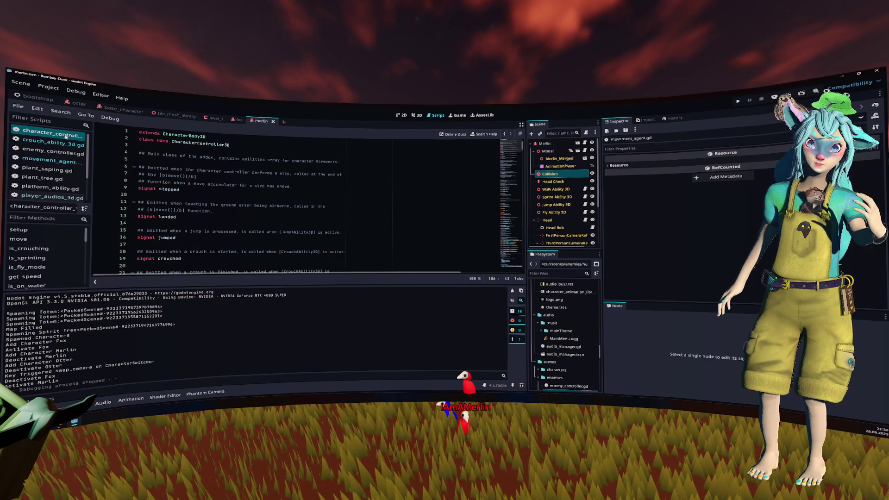
pyautogui.middleClick(66, 136)
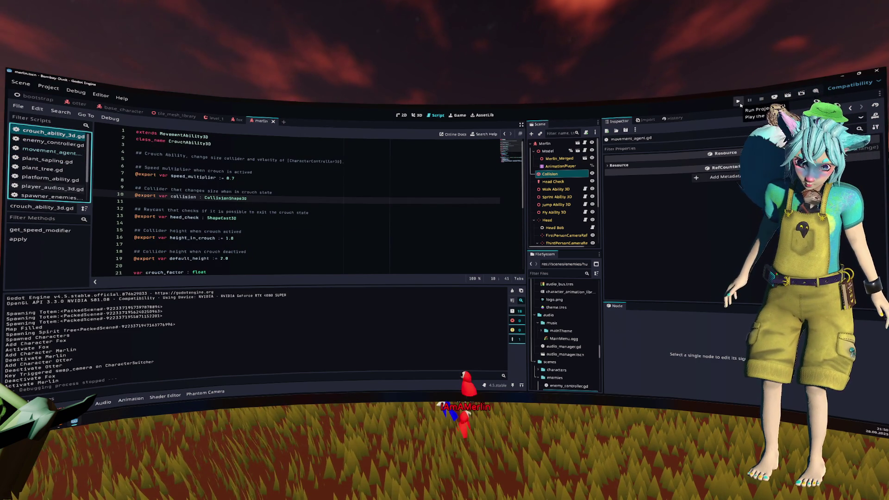
pyautogui.click(457, 115)
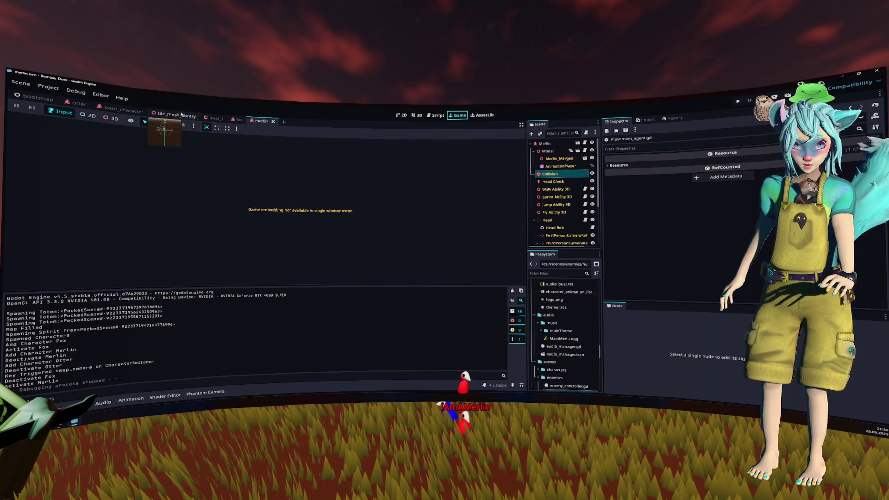
# Run the project and visit the Options screen before returning to the main menu.
pyautogui.click(738, 102)
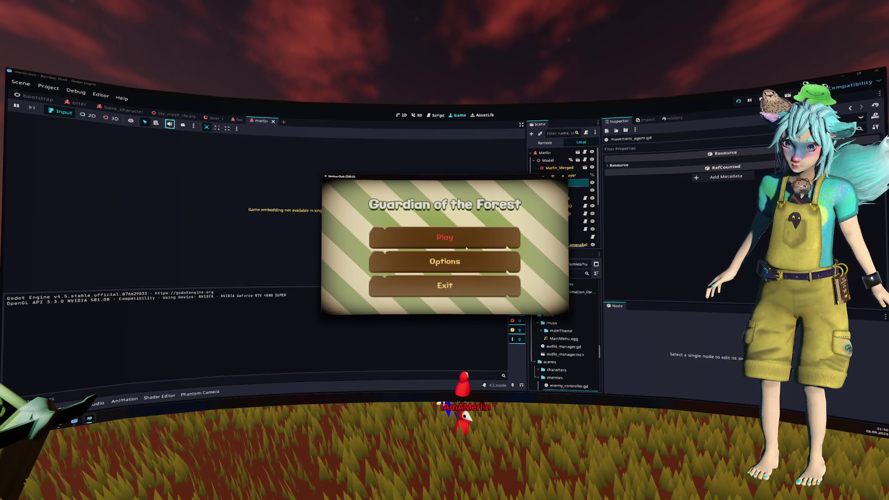
pyautogui.click(460, 261)
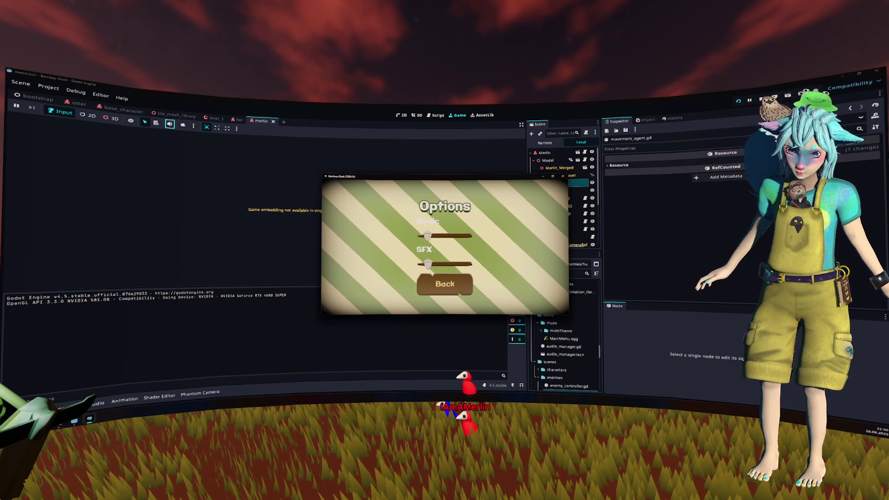
pyautogui.click(444, 284)
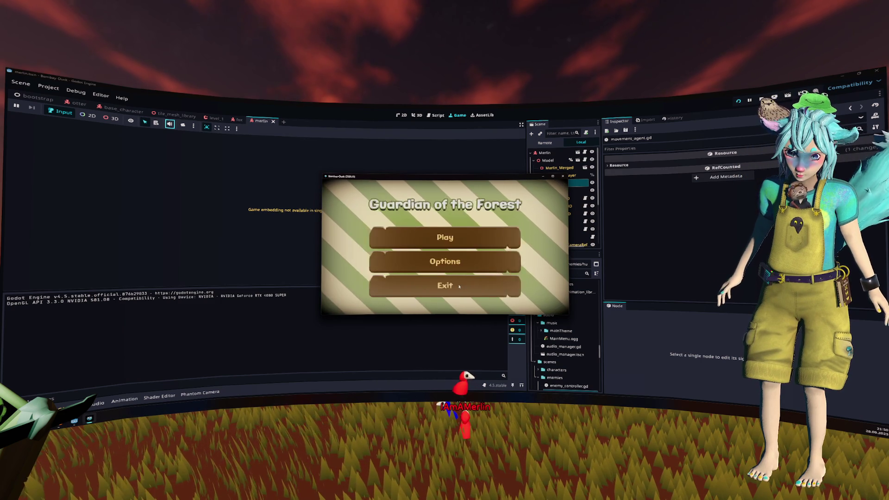
# Play the game, swap to the otter, dig once and fish repeatedly, then stop the game.
pyautogui.click(441, 234)
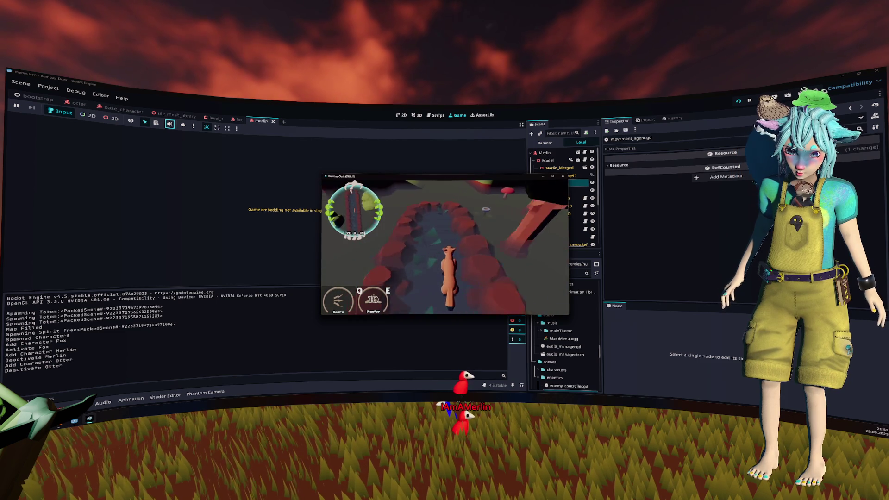
pyautogui.press('Tab')
pyautogui.press('Tab')
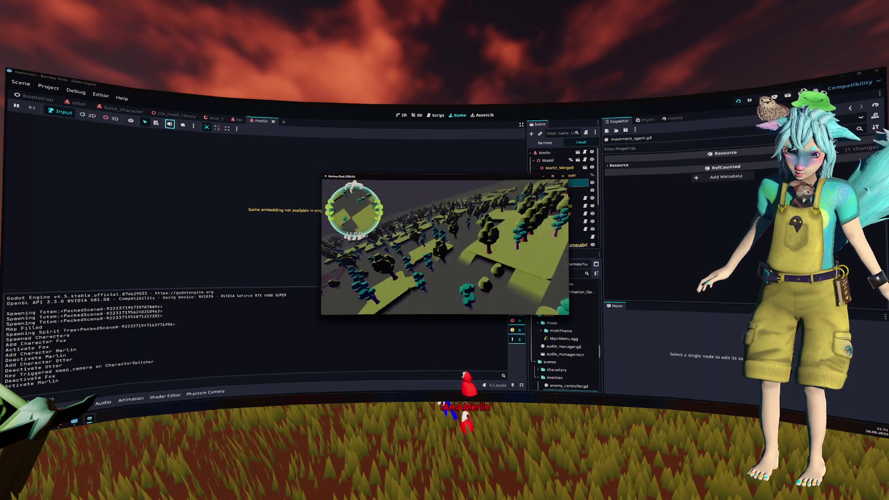
pyautogui.press('2')
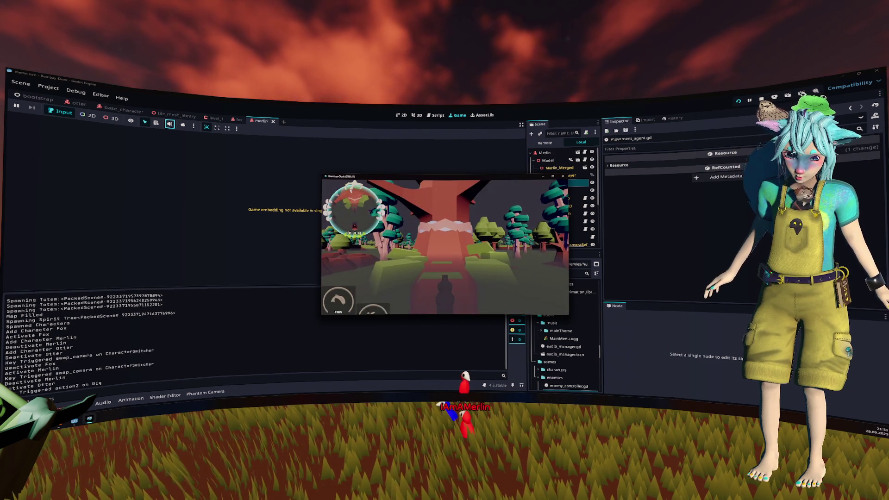
pyautogui.press('1')
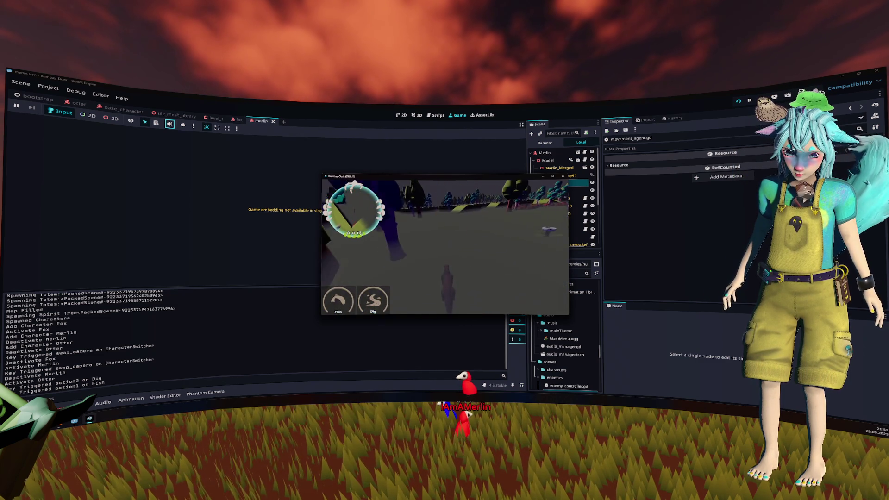
pyautogui.press('1')
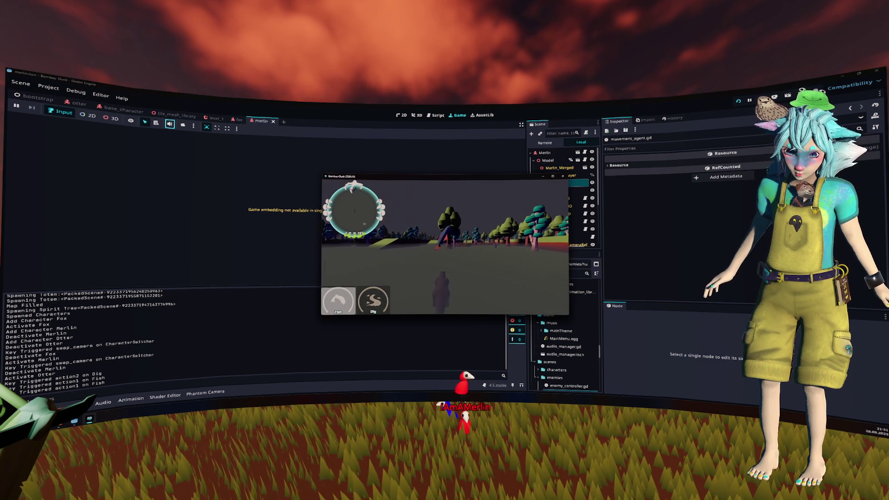
pyautogui.press('1')
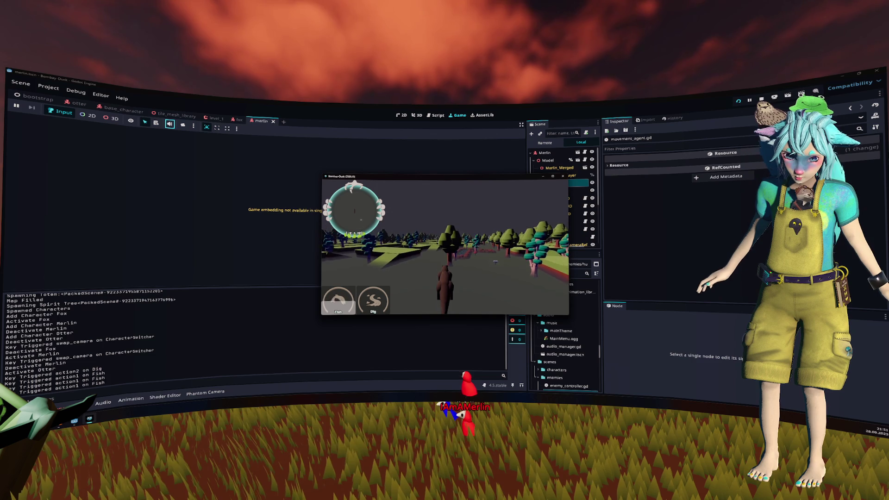
pyautogui.press('1')
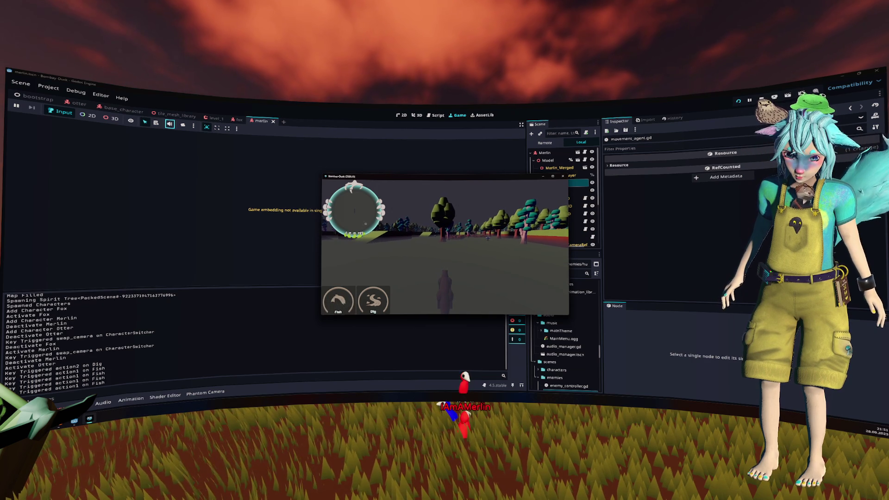
pyautogui.press('1')
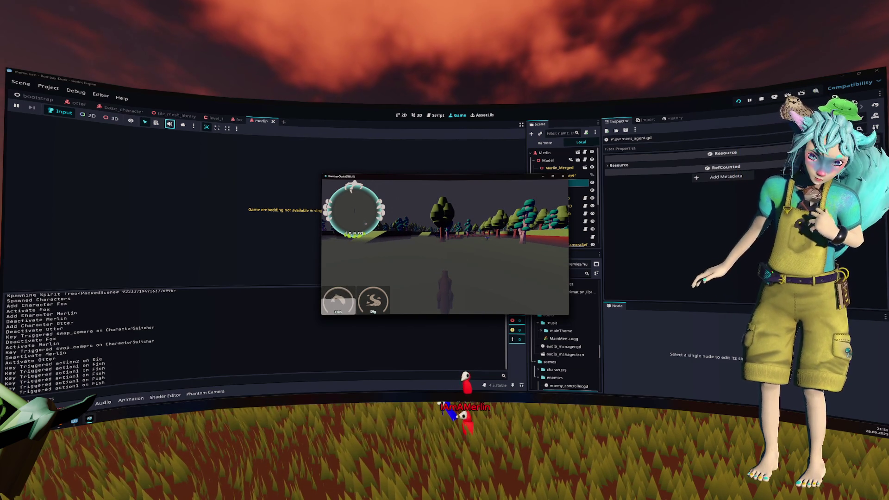
pyautogui.press('F8')
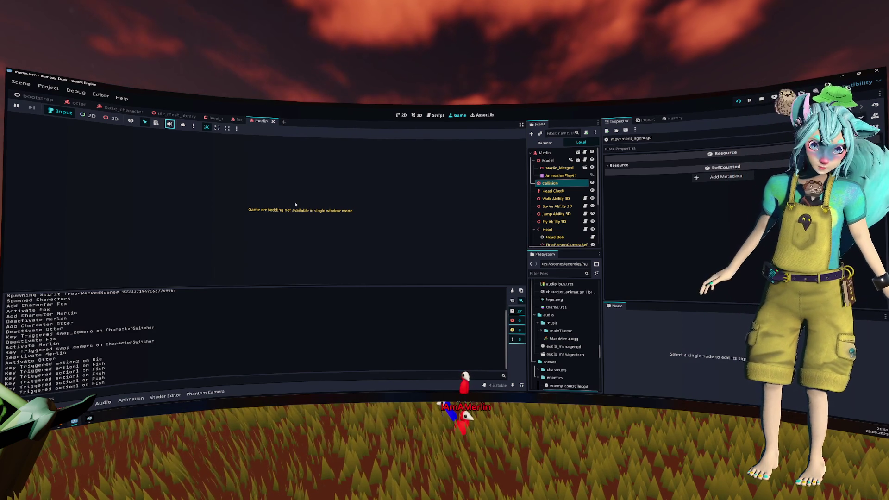
pyautogui.click(176, 116)
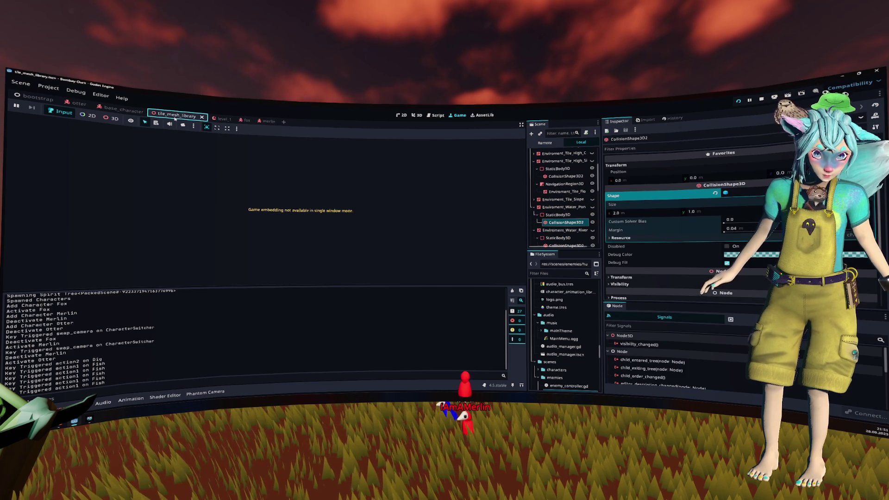
pyautogui.click(125, 111)
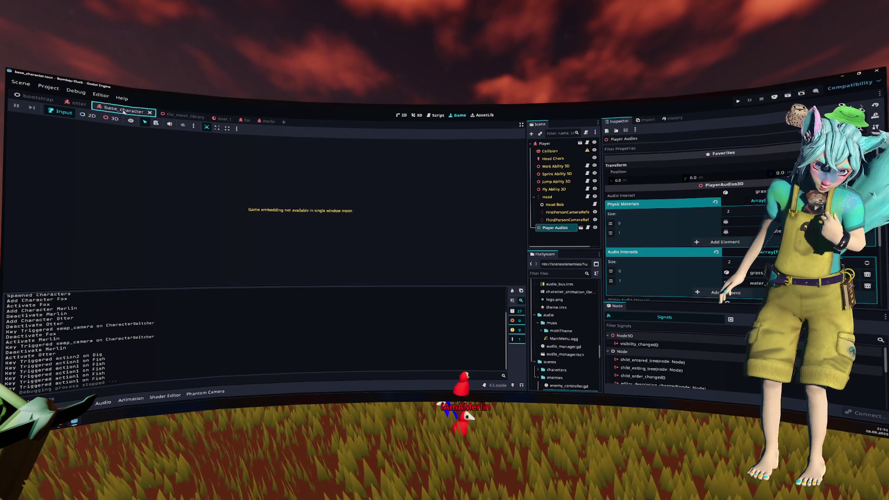
pyautogui.click(221, 118)
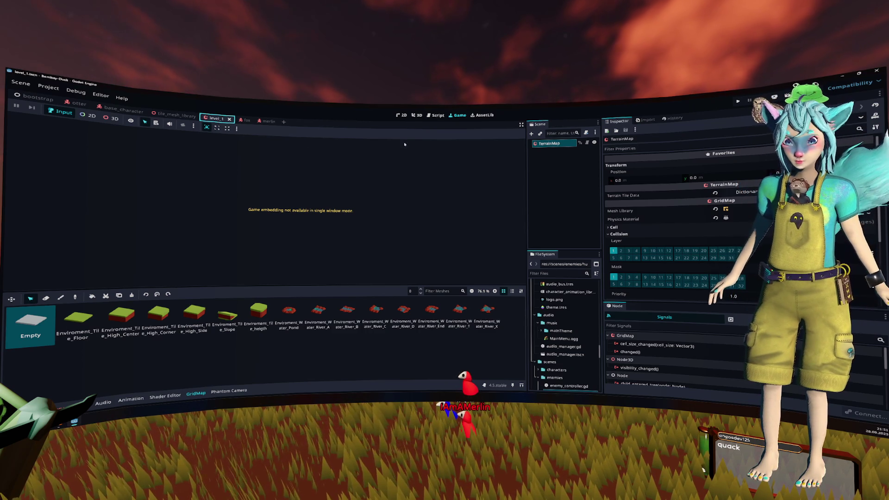
# Open movement_agent.gd in the script editor.
pyautogui.click(435, 116)
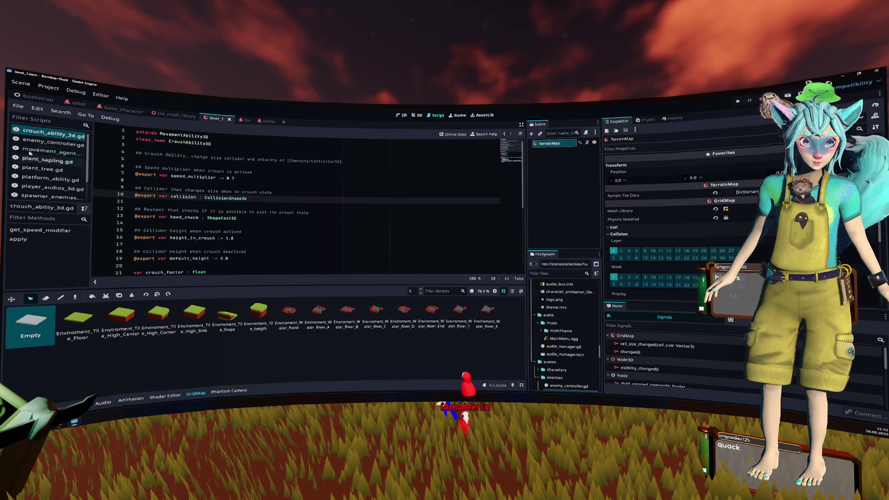
pyautogui.scroll(-1, 51, 153)
pyautogui.click(47, 141)
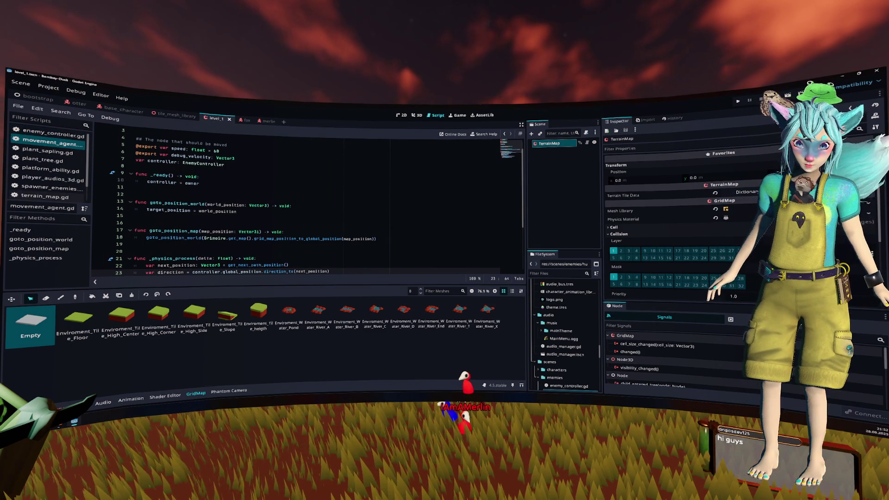
# Select the water river A tile and open mesh-lib.tres with item 7 expanded.
pyautogui.click(307, 318)
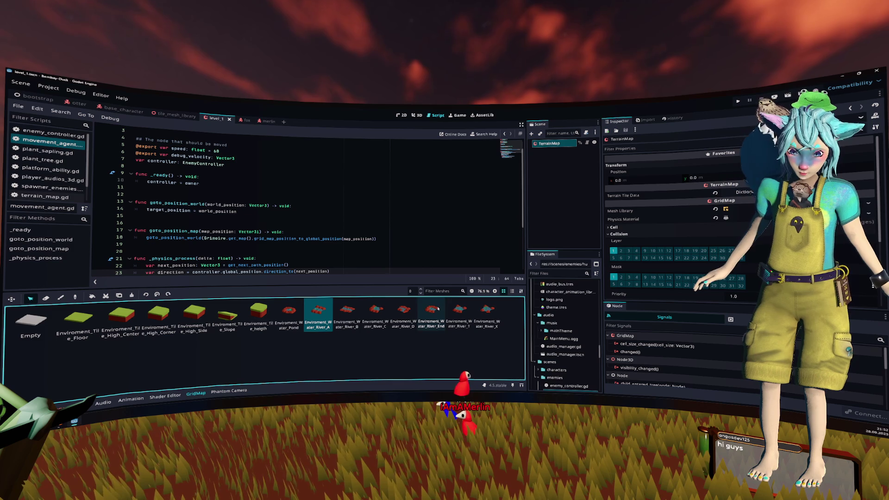
pyautogui.click(724, 209)
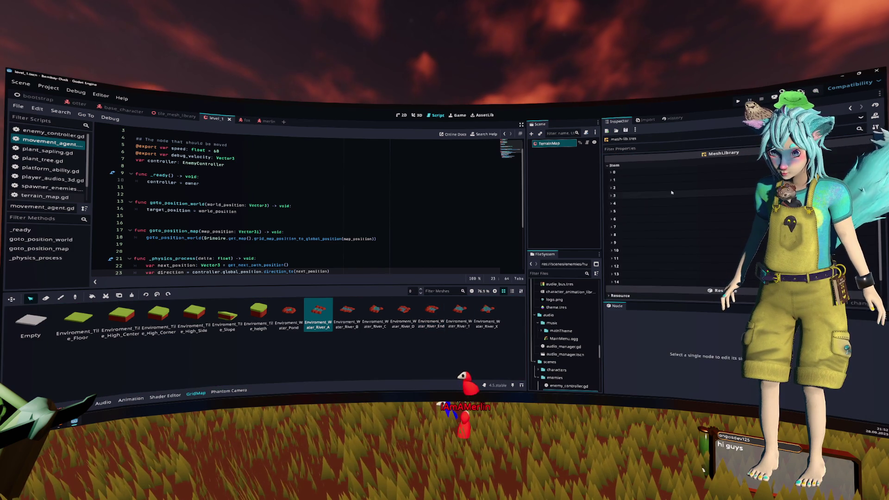
pyautogui.click(649, 227)
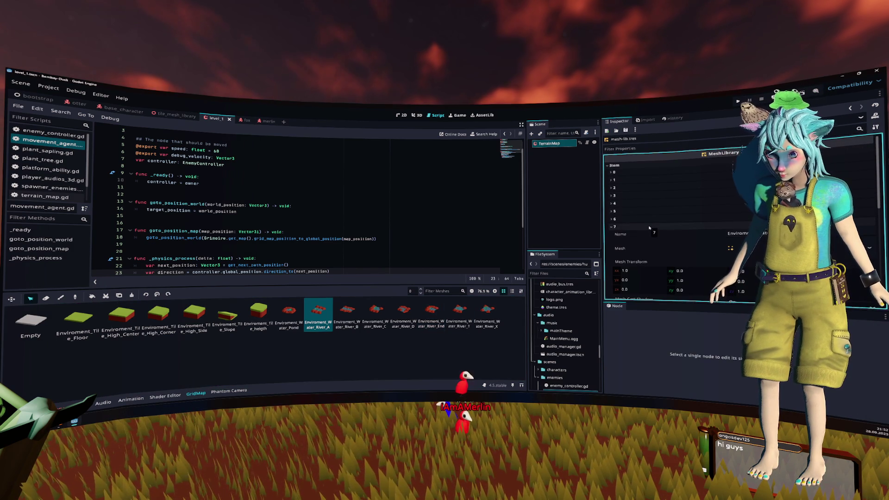
pyautogui.scroll(-5, 672, 223)
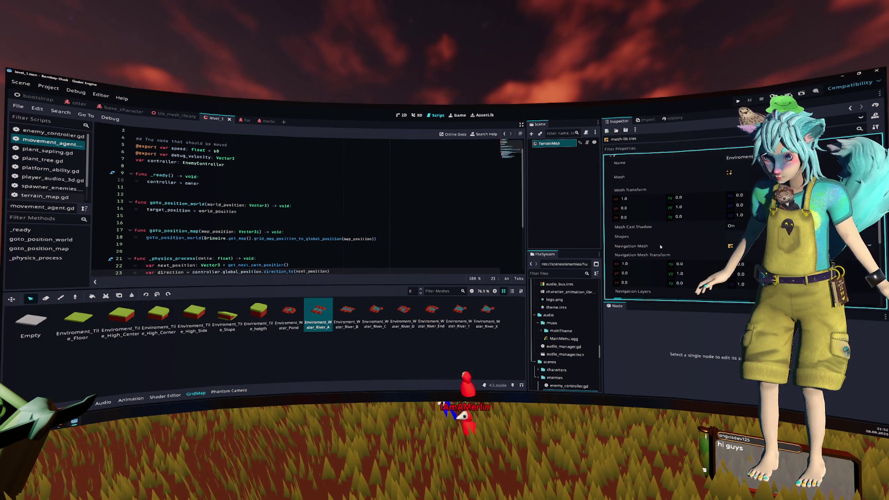
pyautogui.scroll(-2, 651, 246)
pyautogui.scroll(-1, 630, 274)
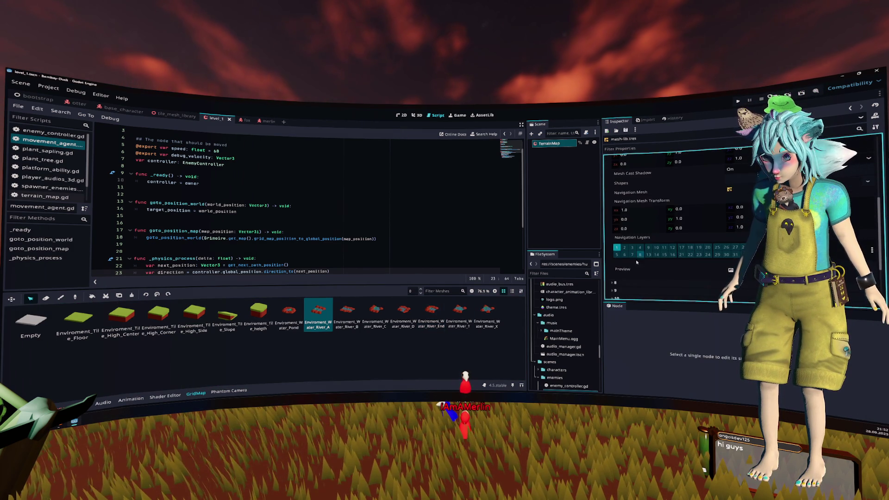
pyautogui.scroll(1, 630, 275)
pyautogui.scroll(1, 630, 274)
pyautogui.scroll(1, 642, 186)
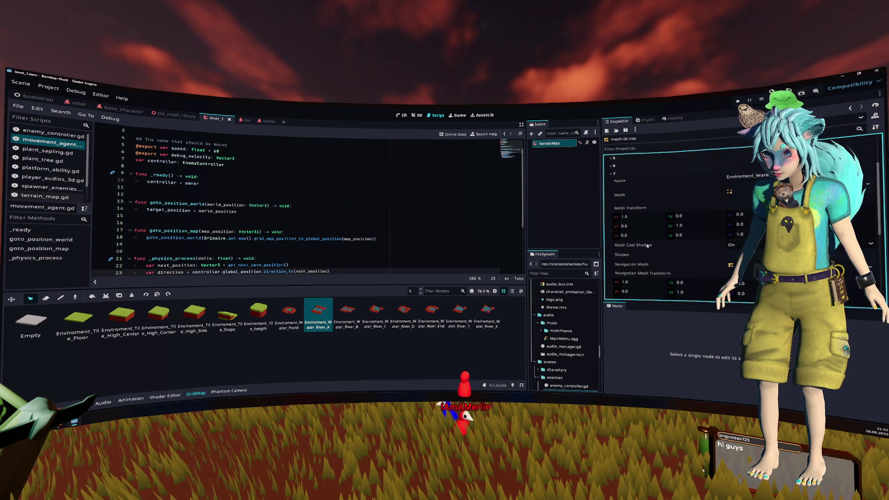
pyautogui.scroll(-2, 634, 183)
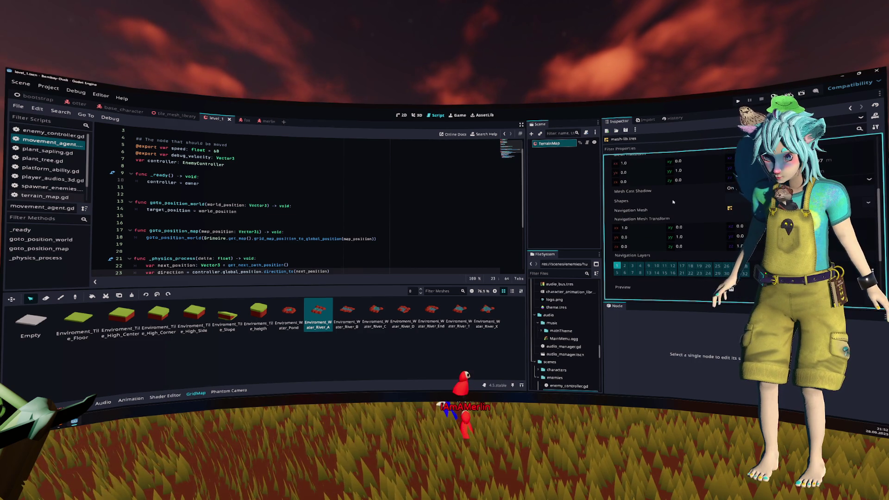
# Review item 7's collision shapes, preview and mesh, then collapse it and refocus the code.
pyautogui.click(673, 202)
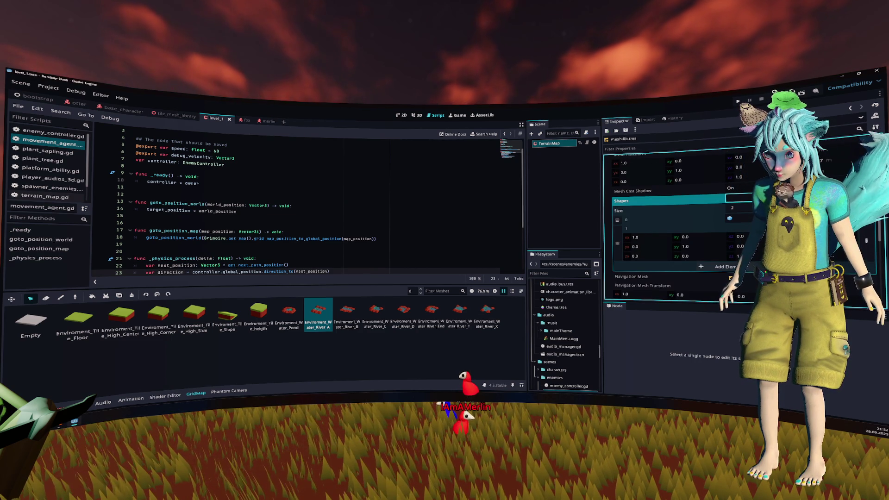
pyautogui.click(738, 198)
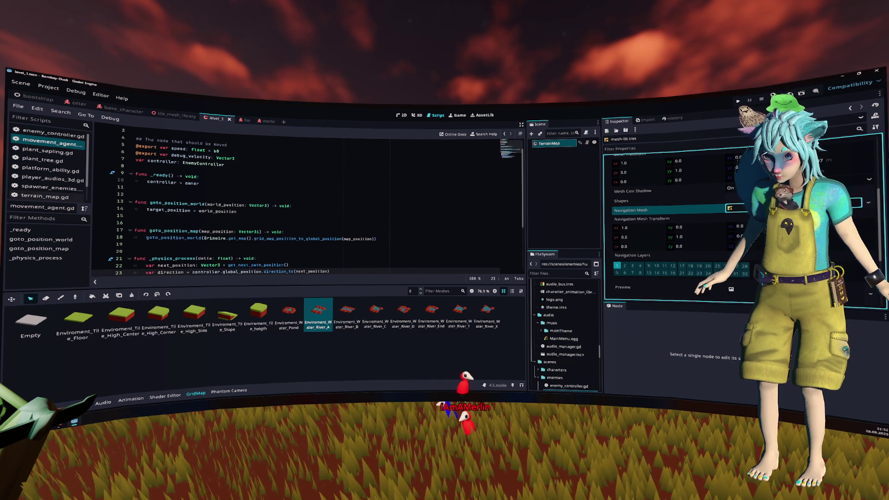
pyautogui.scroll(-1, 671, 209)
pyautogui.click(672, 251)
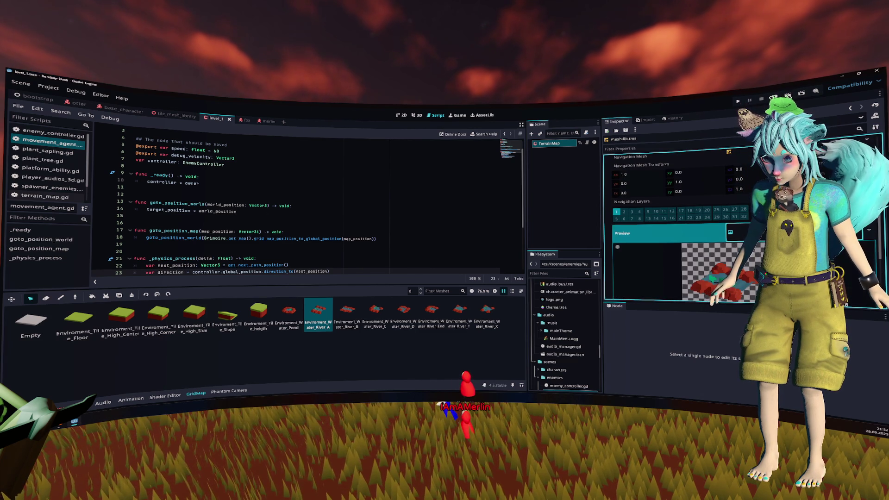
pyautogui.click(672, 251)
pyautogui.click(671, 251)
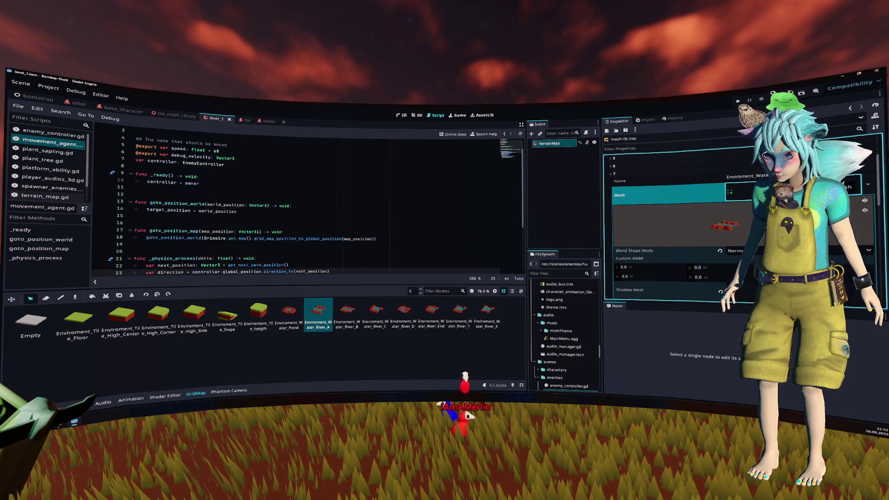
pyautogui.scroll(-2, 672, 222)
pyautogui.scroll(5, 672, 222)
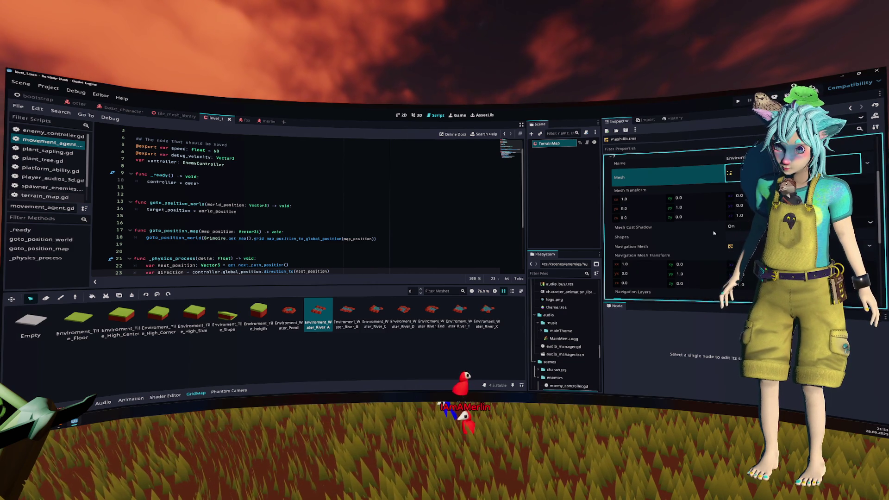
pyautogui.scroll(3, 682, 248)
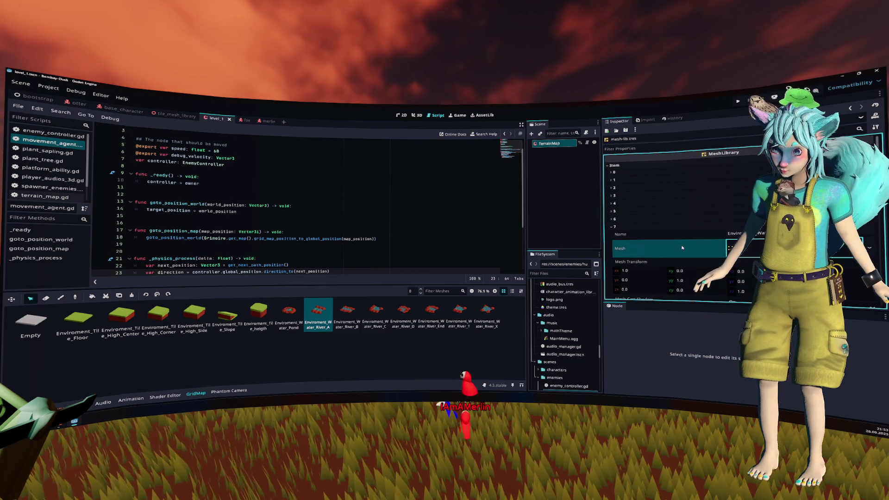
pyautogui.click(658, 226)
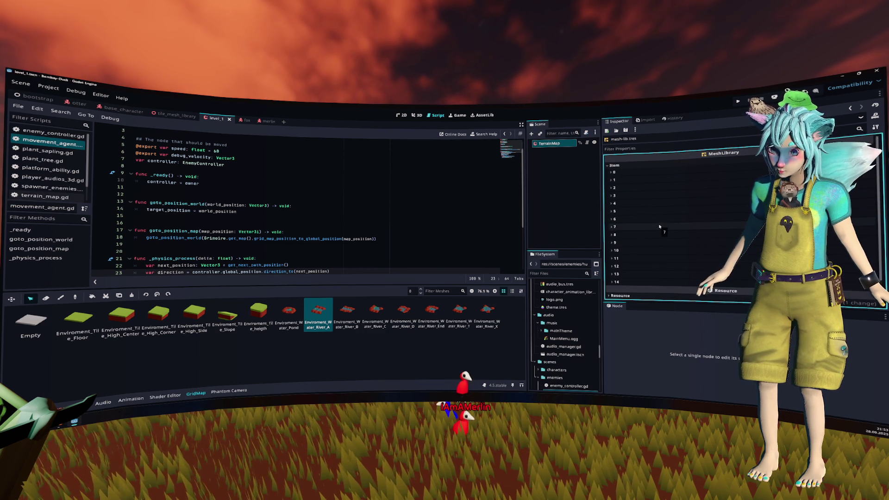
pyautogui.scroll(-1, 659, 227)
pyautogui.click(389, 180)
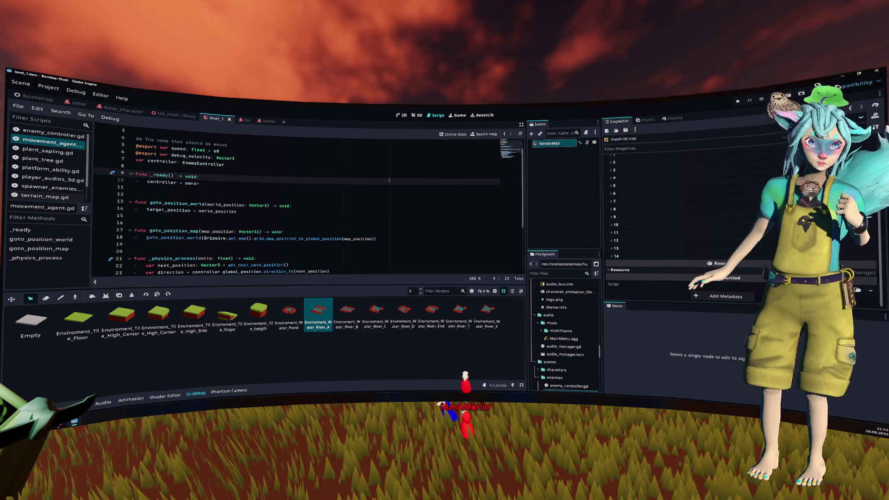
# Switch to the fox scene and close all open scripts with Close All.
pyautogui.click(244, 120)
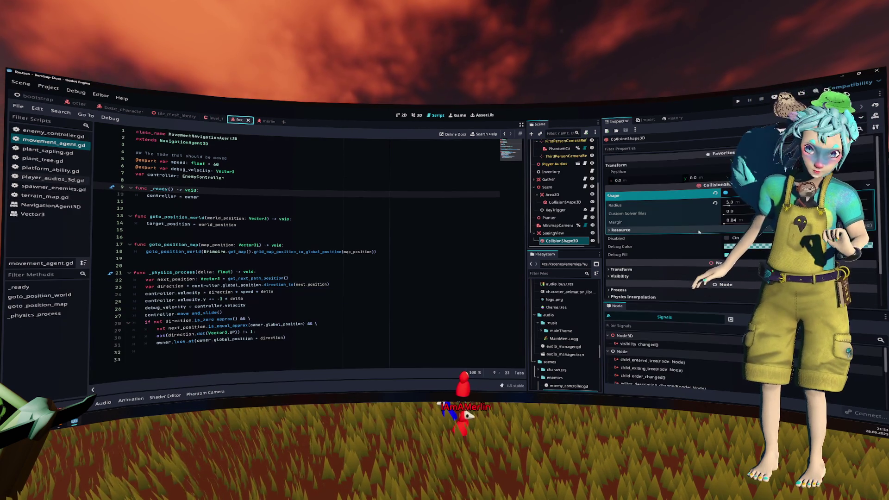
pyautogui.scroll(1, 671, 219)
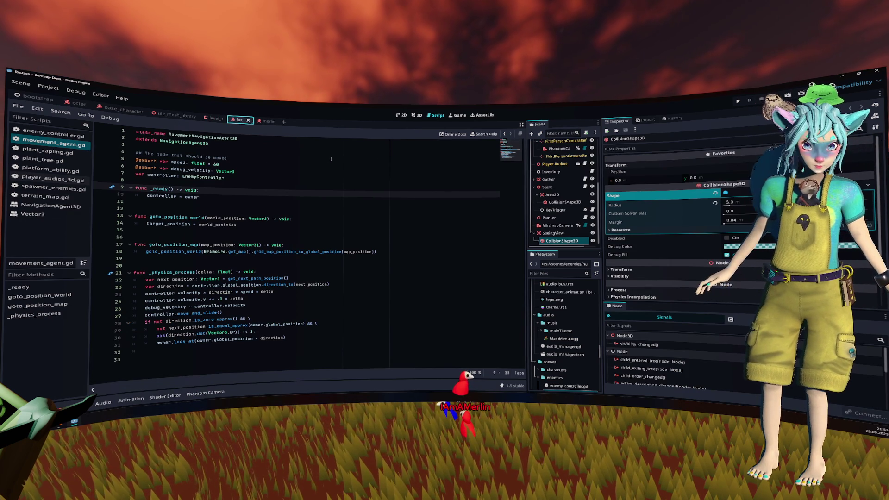
pyautogui.click(371, 156)
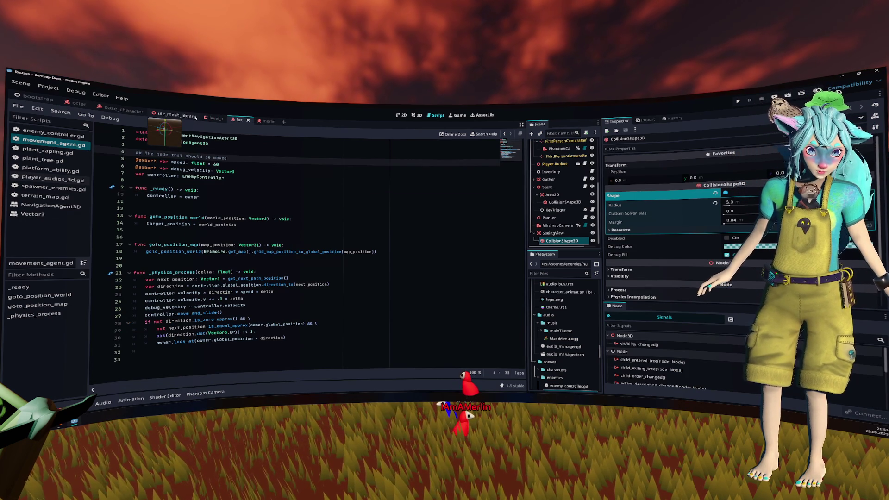
pyautogui.click(345, 210)
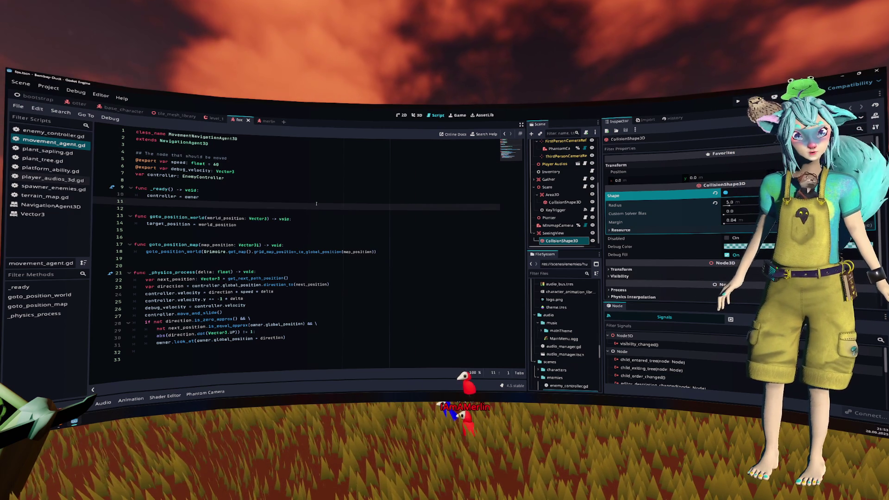
pyautogui.click(200, 213)
pyautogui.rightClick(70, 147)
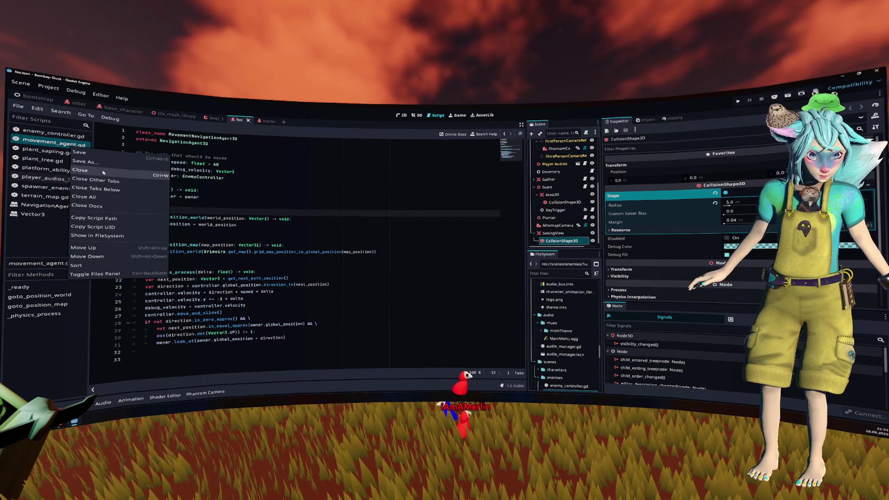
pyautogui.click(83, 197)
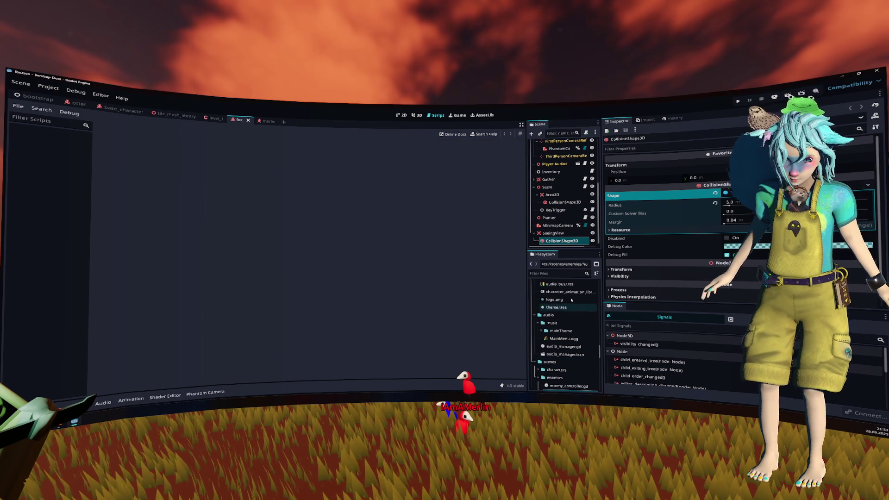
# Filter the FileSystem for 'abili' and open the ability_hud.gd script.
pyautogui.click(579, 274)
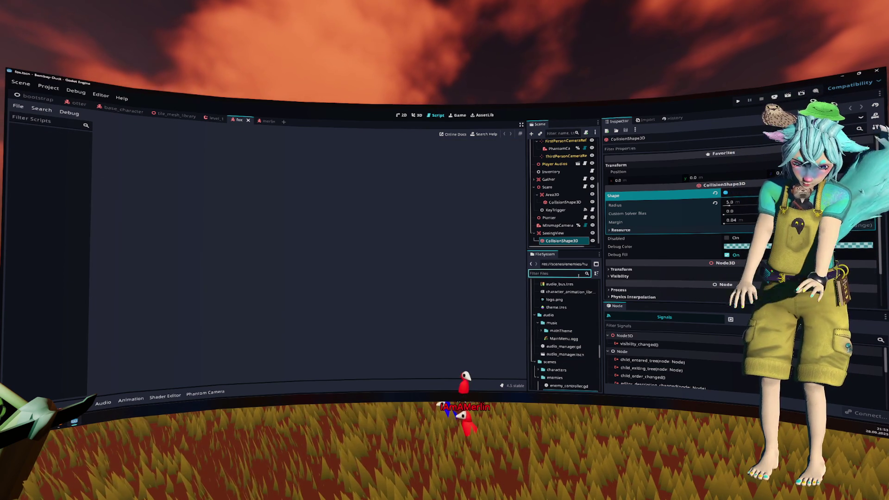
pyautogui.write('abili')
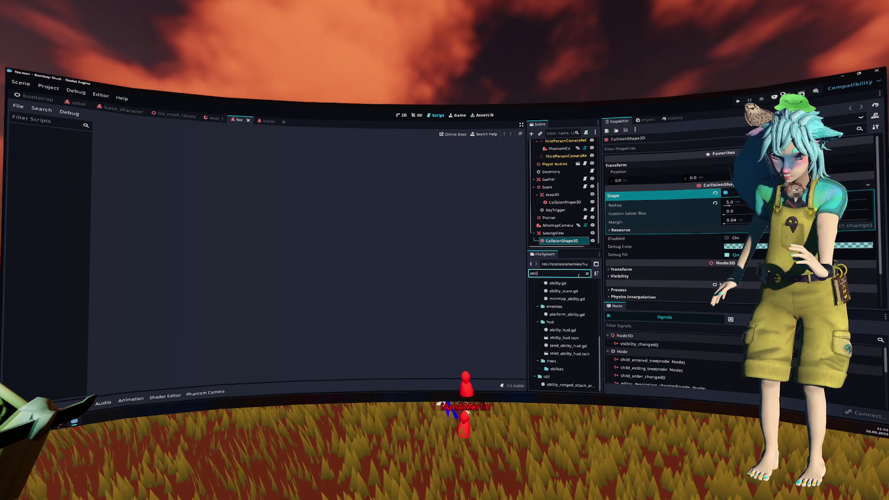
pyautogui.click(567, 339)
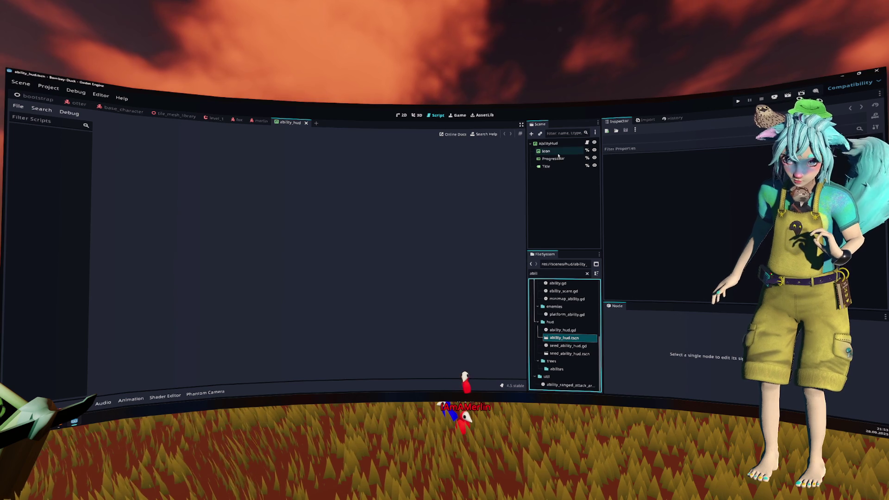
pyautogui.doubleClick(563, 330)
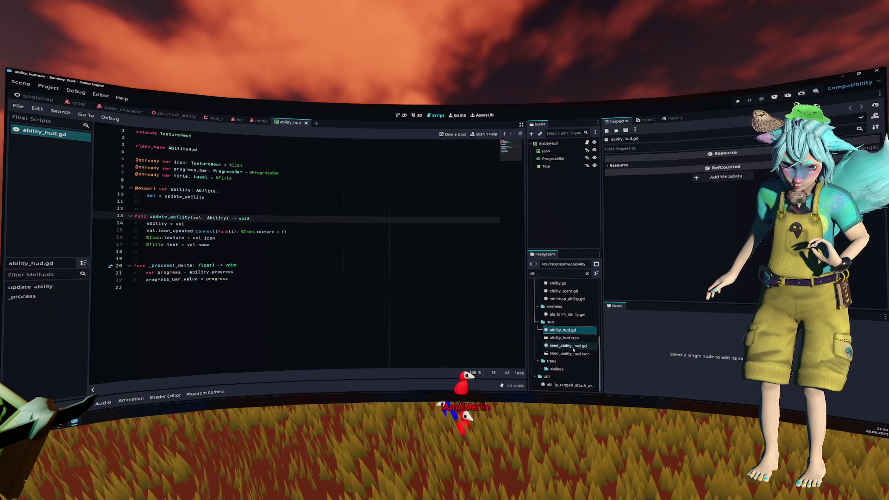
pyautogui.scroll(2, 576, 332)
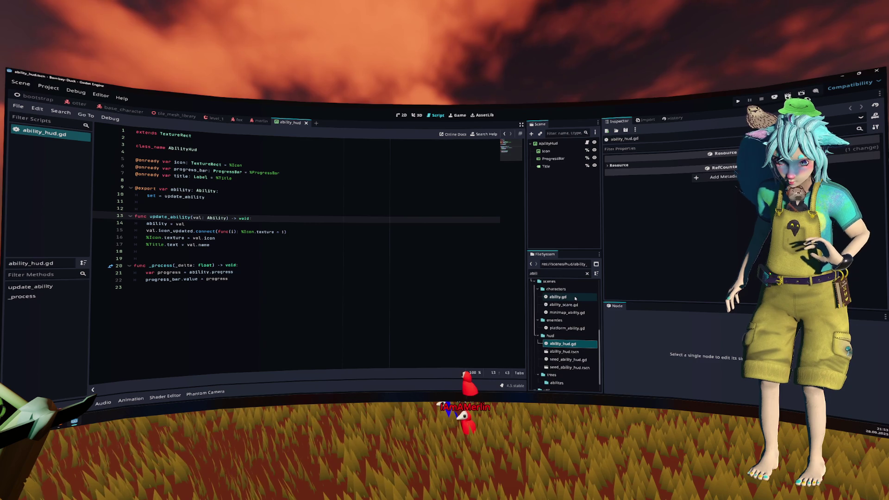
pyautogui.scroll(-2, 576, 309)
# Clear the file filter and open hud.tscn from the hud folder.
pyautogui.click(558, 273)
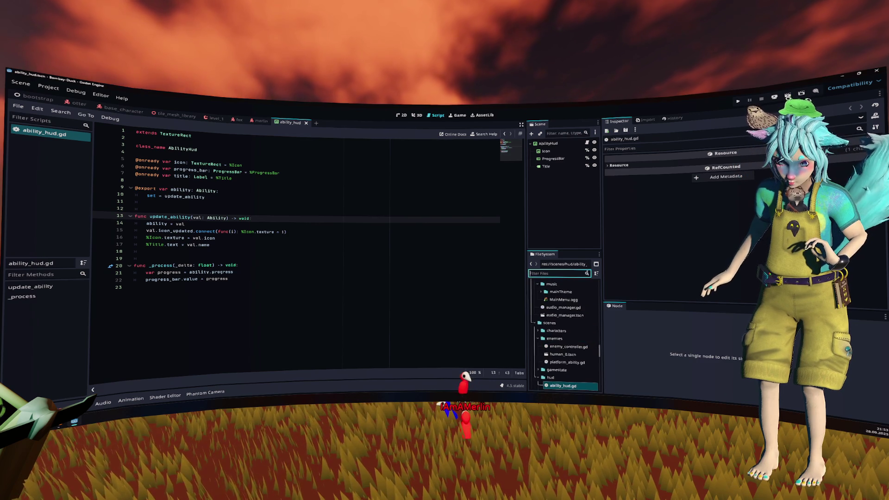
pyautogui.press('BackSpace')
pyautogui.press('BackSpace')
pyautogui.press('BackSpace')
pyautogui.doubleClick(569, 356)
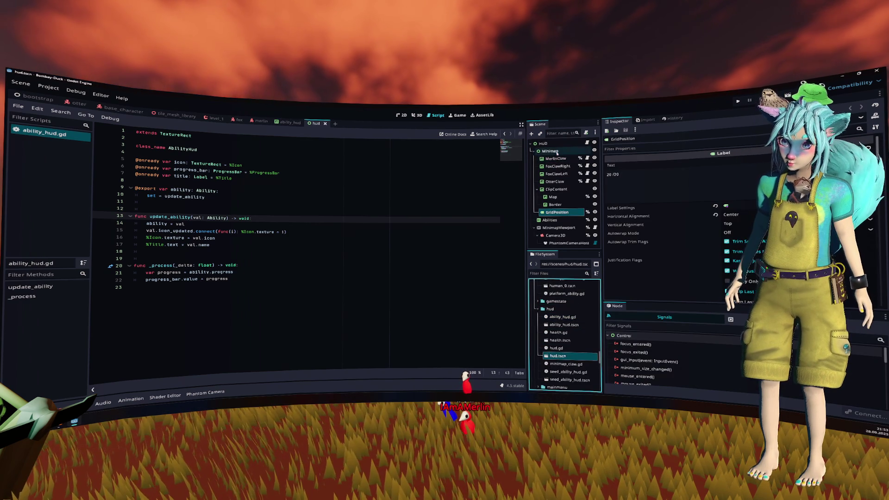
# Check the Minimap and Abilities nodes, then open hud.gd and scroll to line 72.
pyautogui.click(534, 151)
pyautogui.click(548, 159)
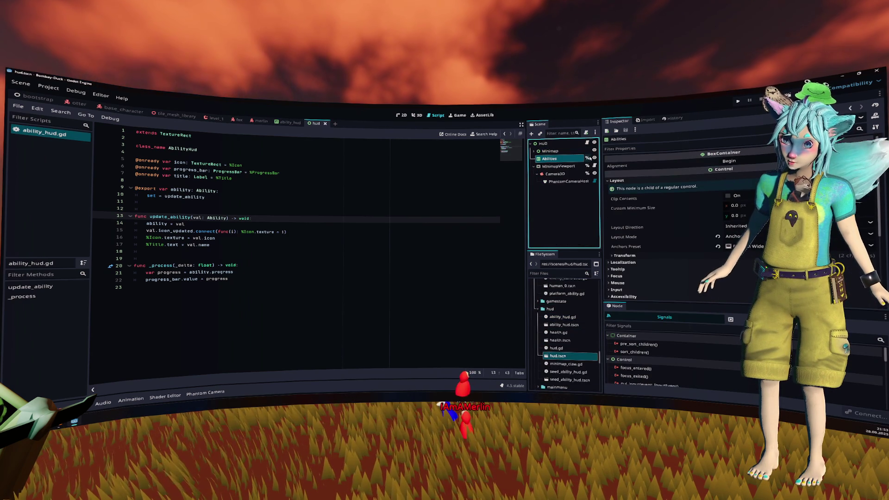
pyautogui.click(588, 143)
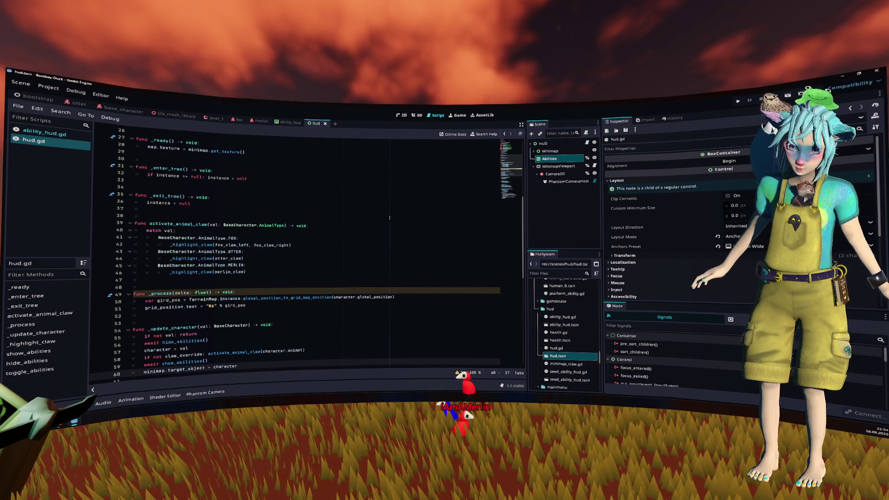
pyautogui.scroll(-5, 368, 224)
pyautogui.scroll(-3, 368, 224)
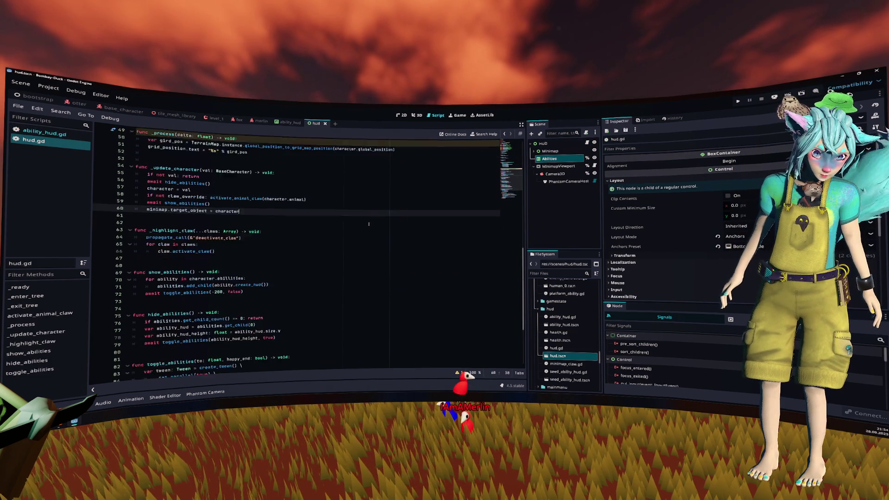
pyautogui.click(258, 246)
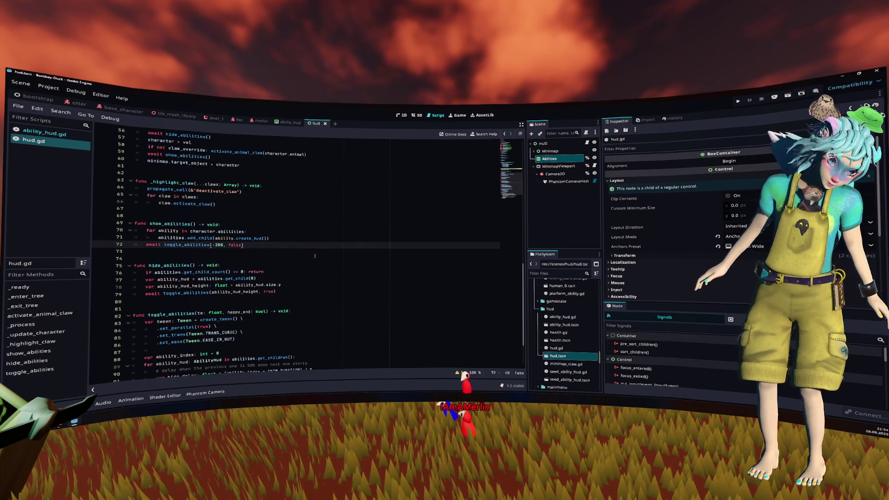
pyautogui.scroll(-2, 316, 253)
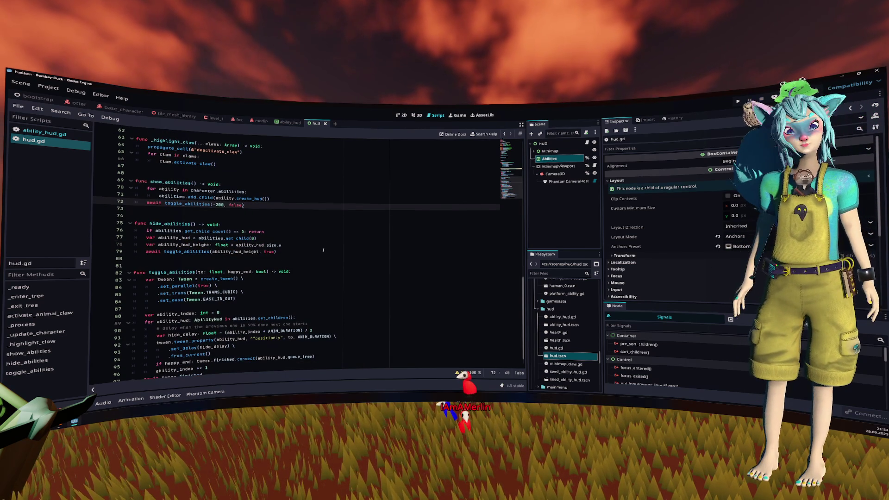
pyautogui.moveTo(137, 173)
pyautogui.mouseDown()
pyautogui.moveTo(367, 326)
pyautogui.moveTo(377, 360)
pyautogui.mouseUp()
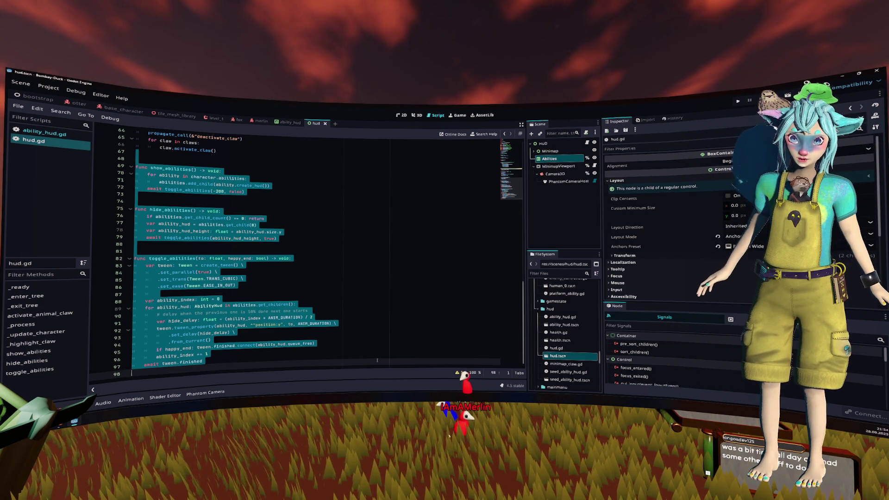
pyautogui.scroll(3, 369, 312)
pyautogui.scroll(5, 369, 312)
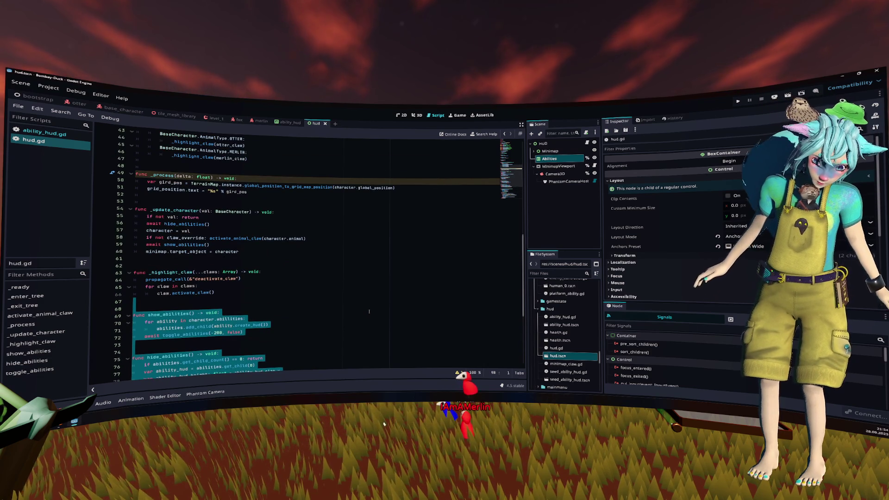
pyautogui.scroll(3, 369, 312)
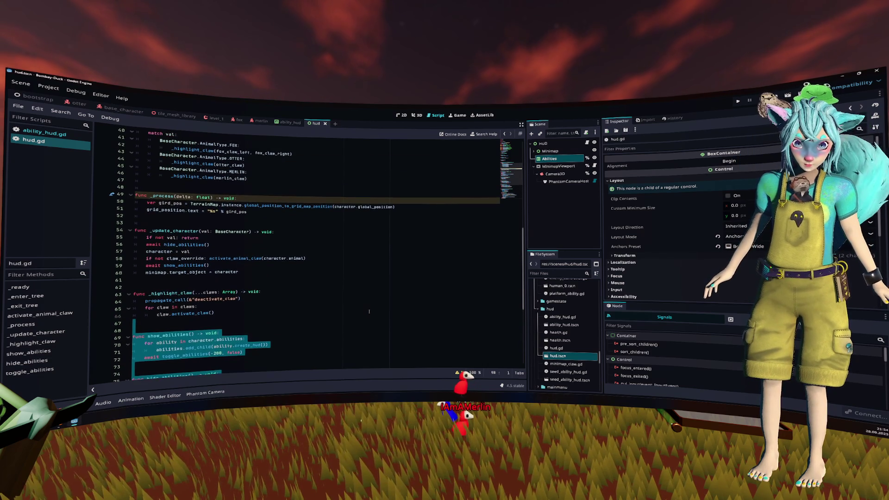
pyautogui.scroll(7, 369, 311)
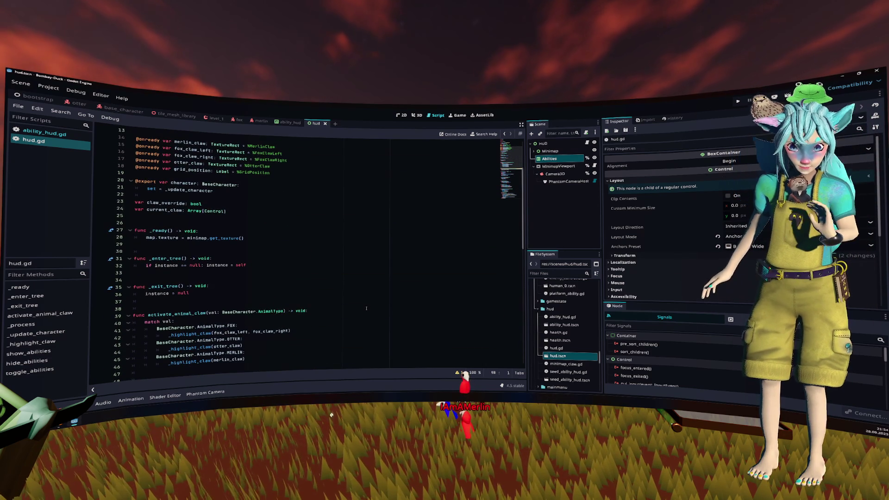
pyautogui.scroll(-12, 367, 308)
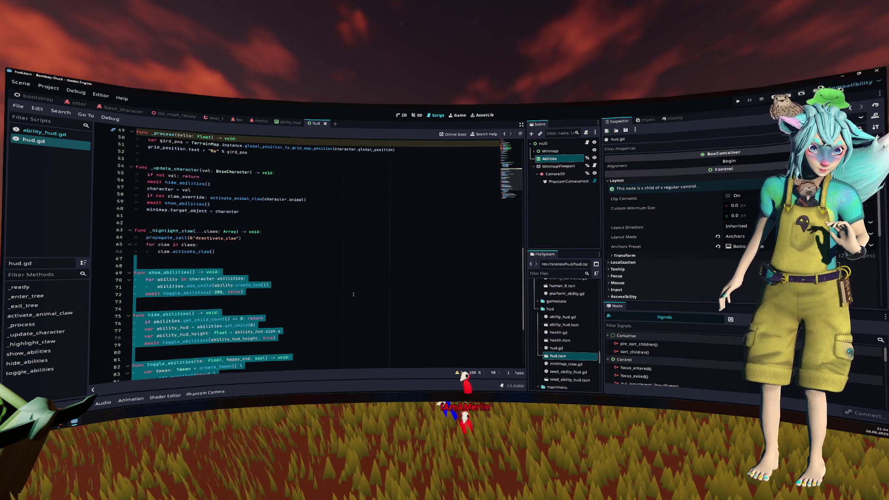
pyautogui.click(221, 183)
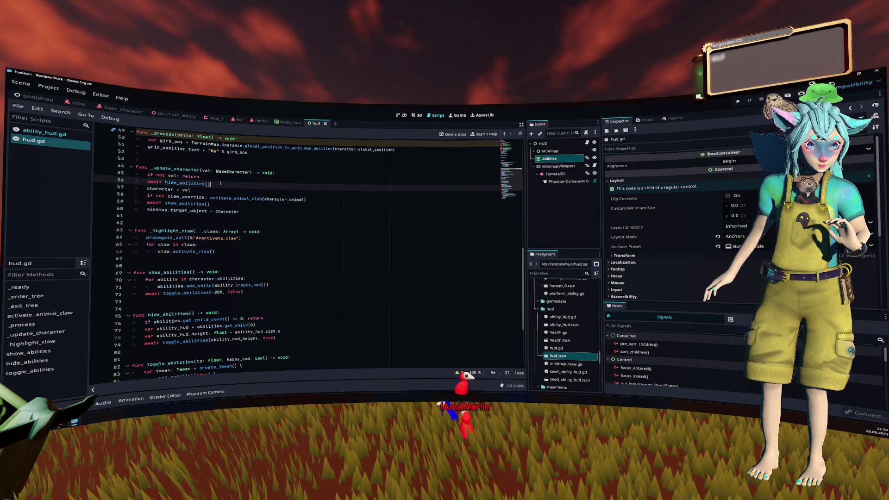
pyautogui.click(222, 205)
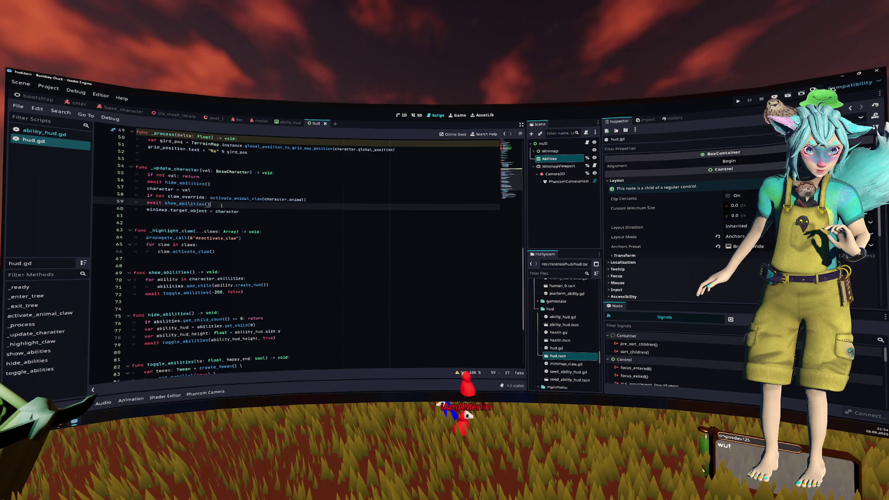
pyautogui.tripleClick(221, 185)
pyautogui.click(221, 204)
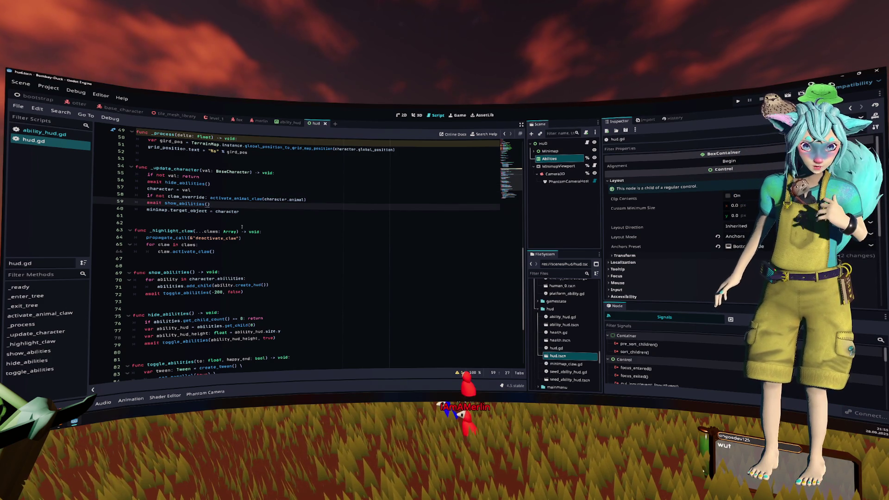
pyautogui.click(324, 295)
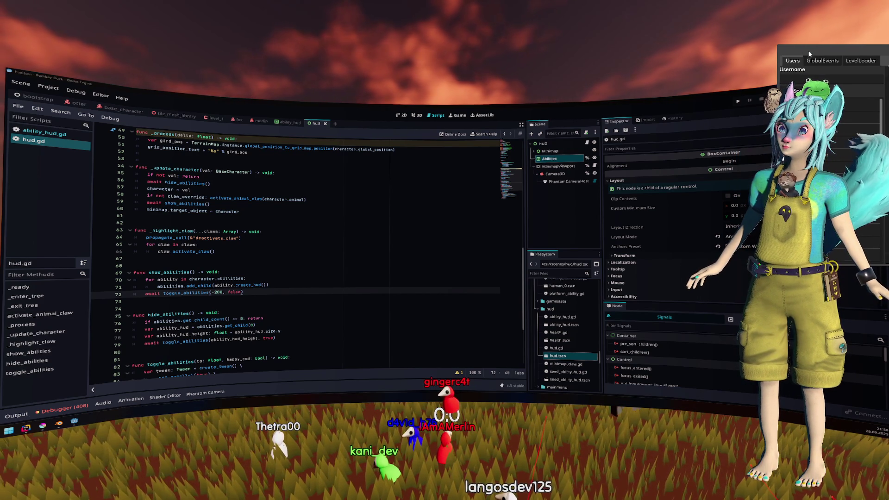
# Drag the in-game Admin window into view, view its Movement tab, then close it.
pyautogui.moveTo(813, 53); pyautogui.dragTo(768, 27)
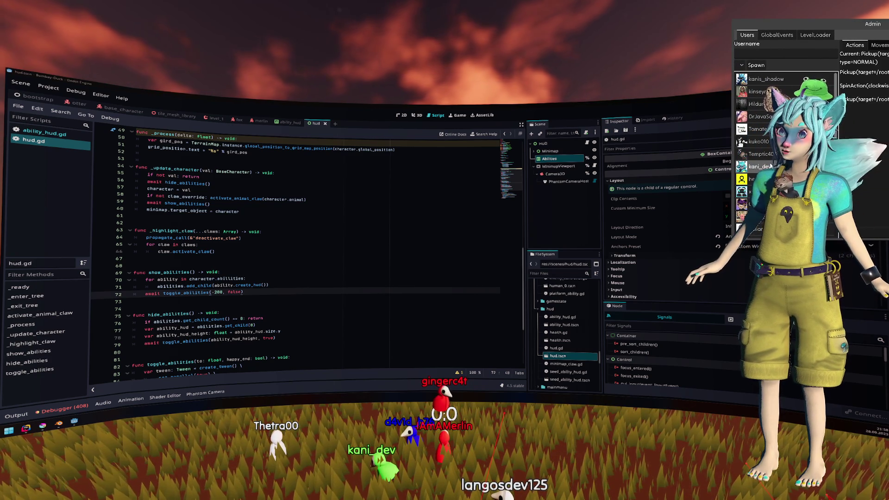
pyautogui.moveTo(808, 23); pyautogui.dragTo(634, 25)
pyautogui.click(714, 47)
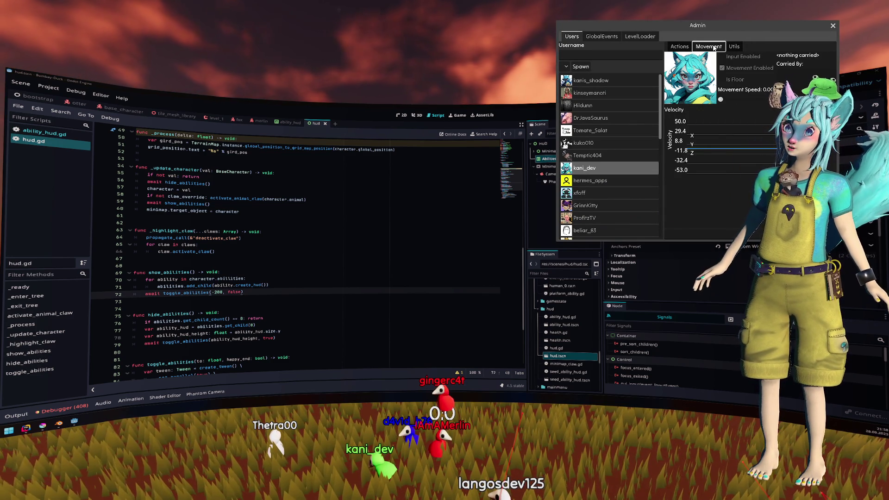
pyautogui.press('Escape')
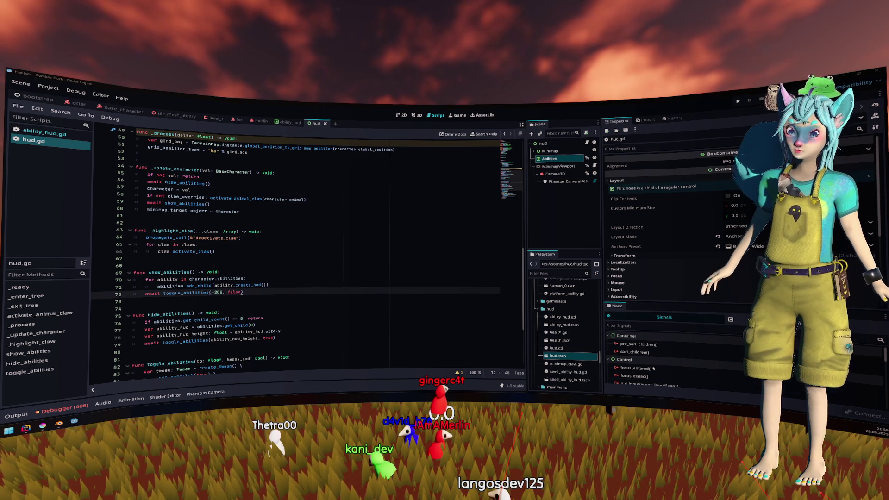
pyautogui.click(350, 345)
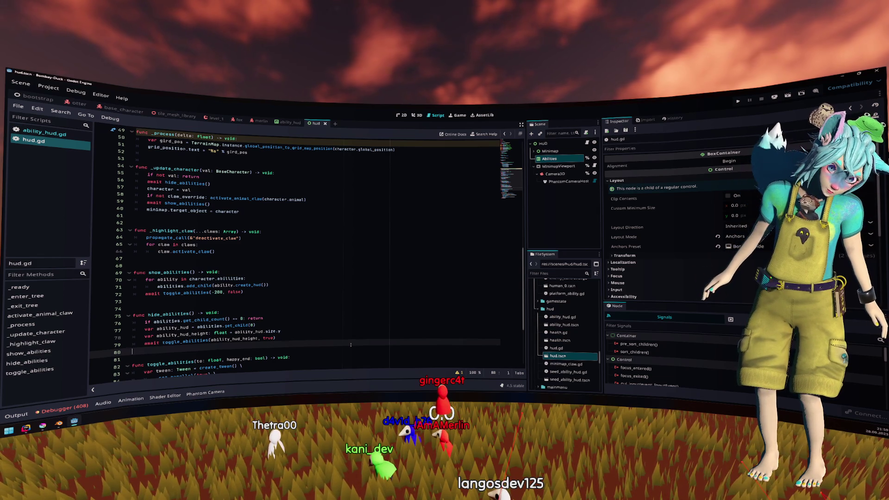
pyautogui.scroll(-5, 333, 304)
pyautogui.moveTo(136, 159); pyautogui.dragTo(135, 374)
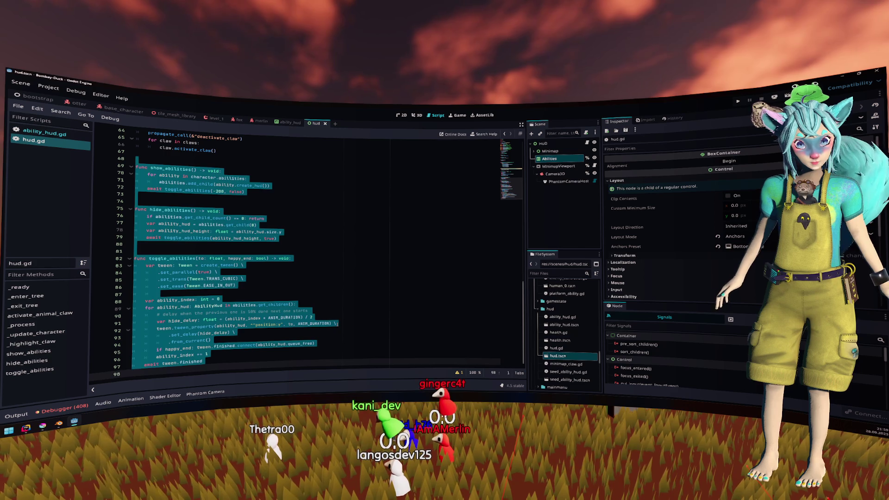
pyautogui.click(341, 327)
pyautogui.scroll(5, 312, 264)
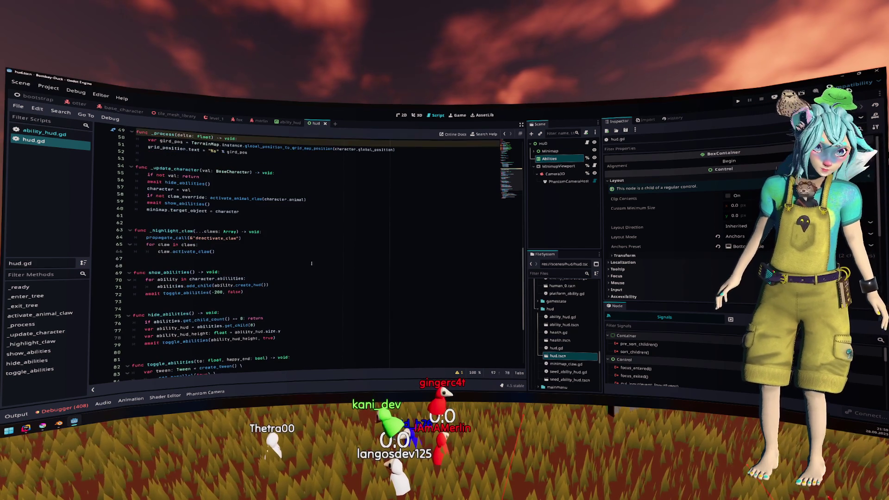
pyautogui.click(222, 184)
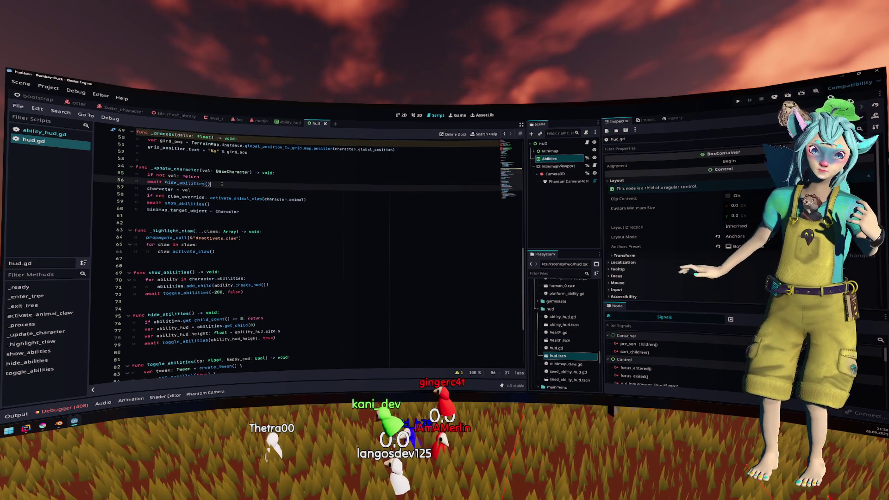
pyautogui.moveTo(222, 184); pyautogui.dragTo(159, 182)
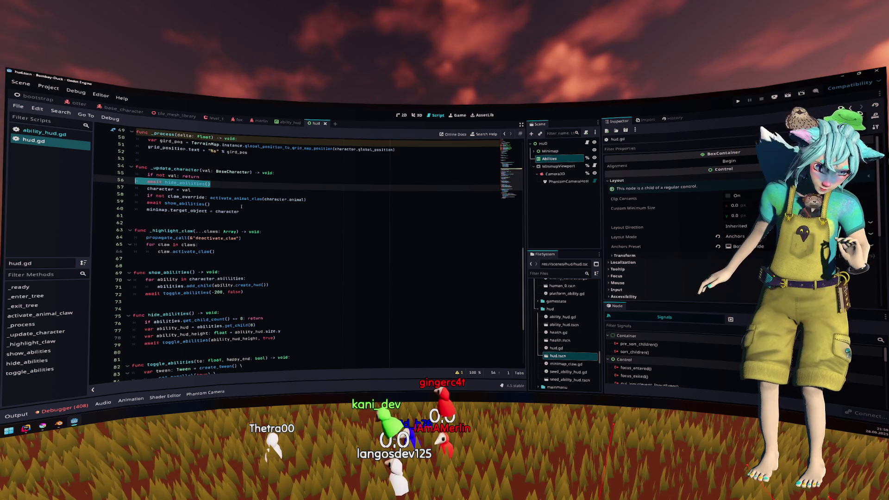
pyautogui.doubleClick(186, 204)
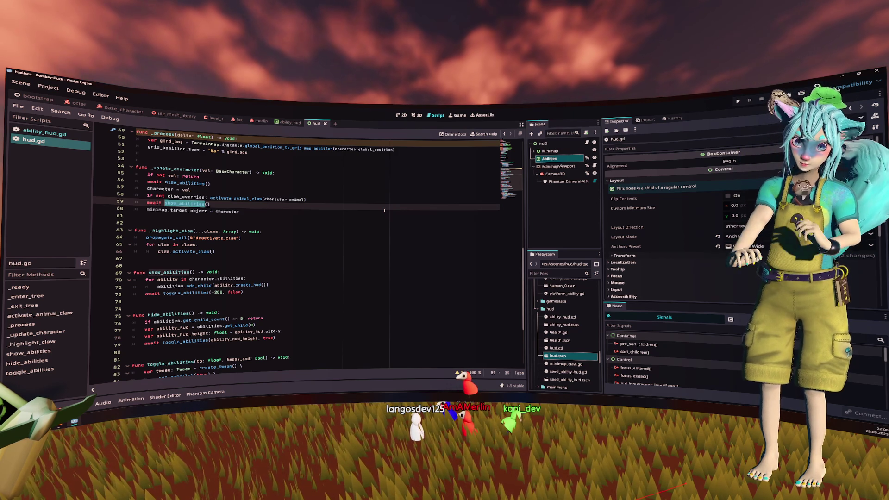
pyautogui.press('End')
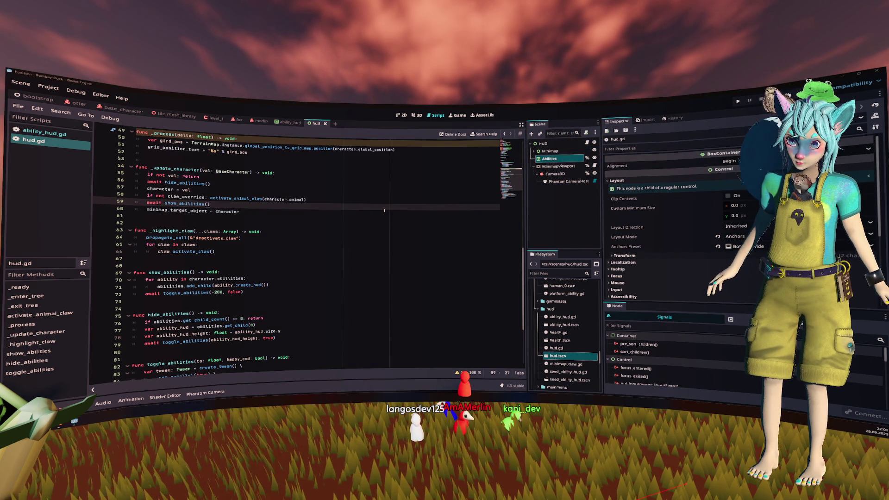
pyautogui.press('Down')
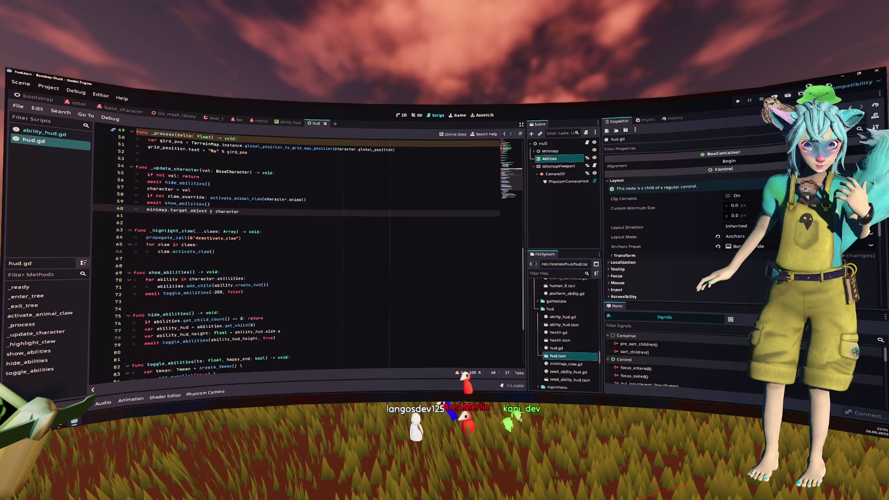
pyautogui.scroll(1, 228, 202)
pyautogui.click(228, 202)
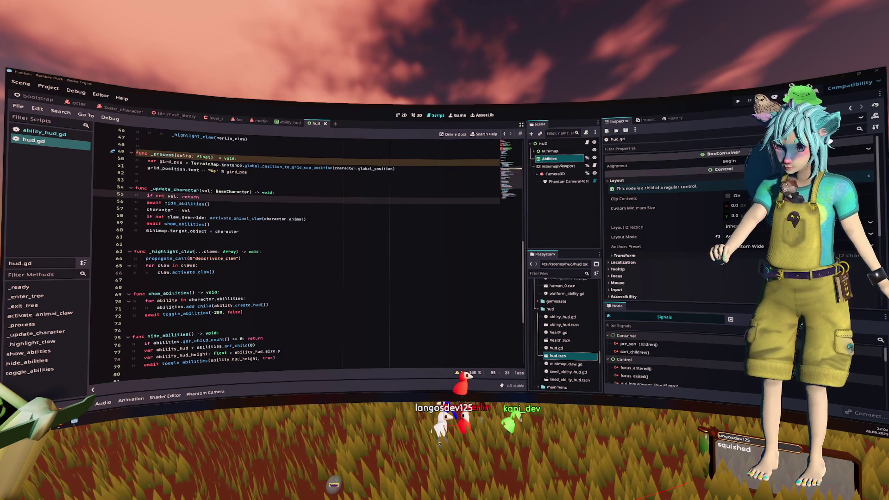
pyautogui.click(402, 253)
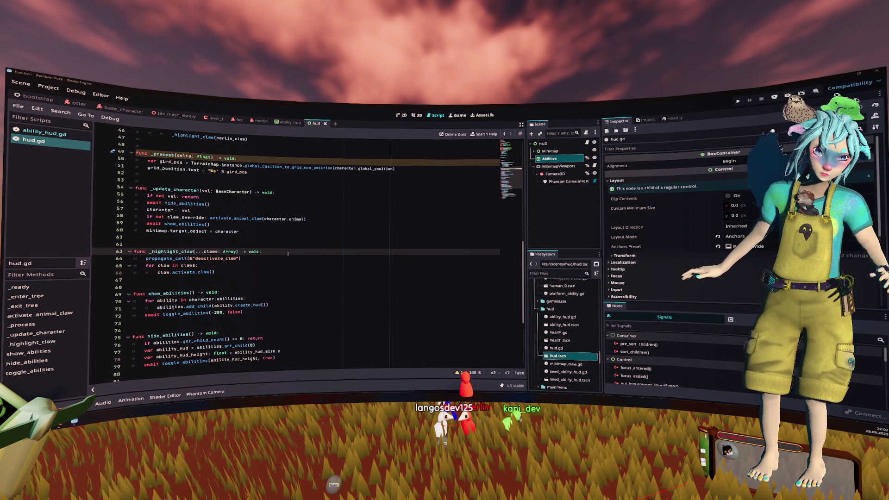
pyautogui.click(324, 241)
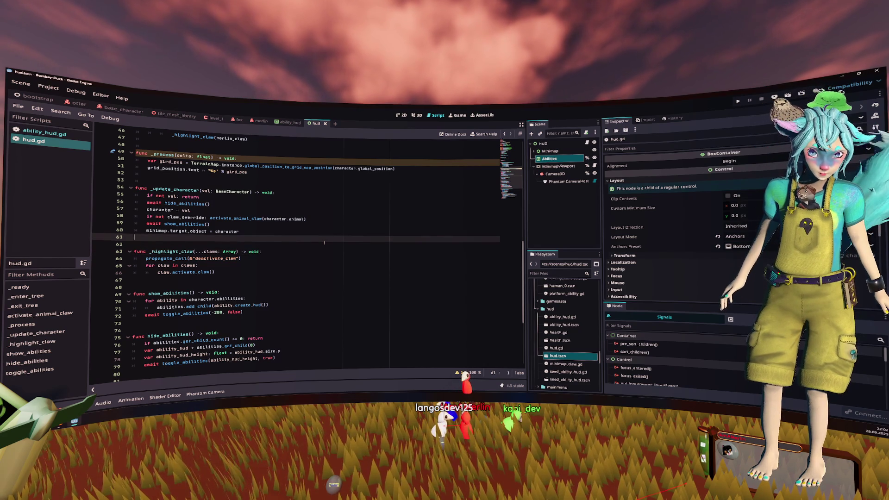
pyautogui.scroll(1, 324, 242)
pyautogui.scroll(-3, 324, 242)
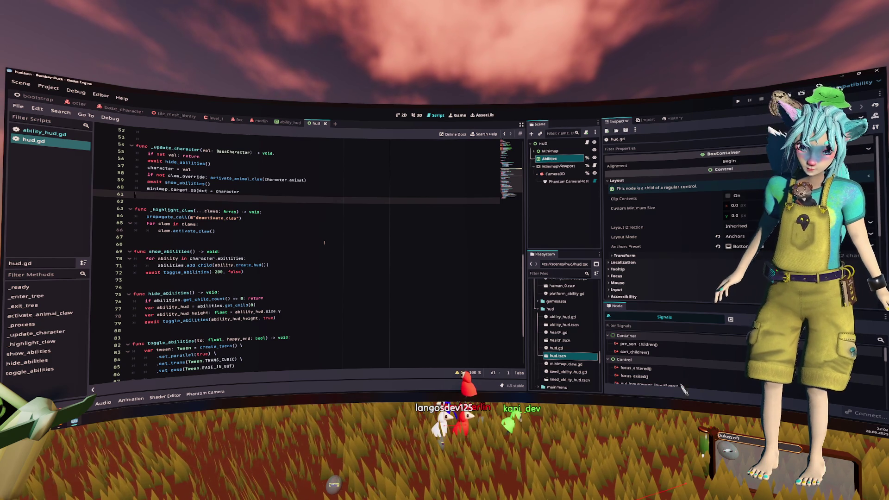
pyautogui.click(325, 240)
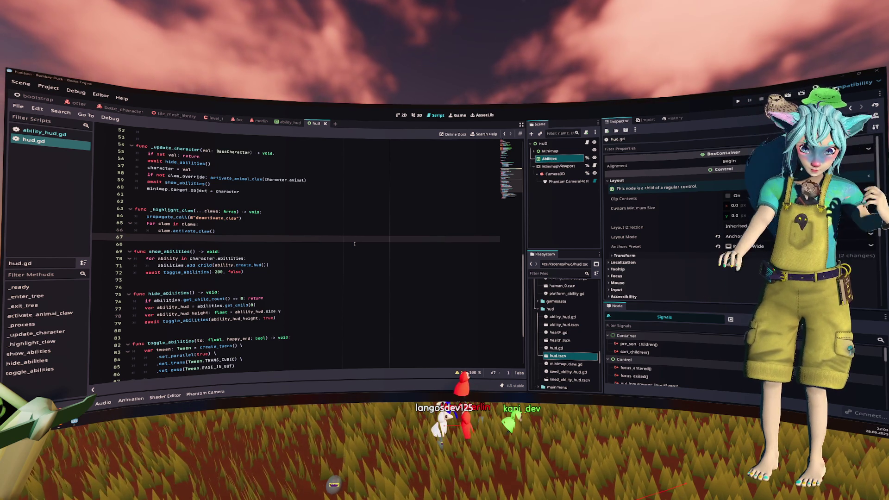
pyautogui.click(355, 244)
pyautogui.scroll(-1, 351, 241)
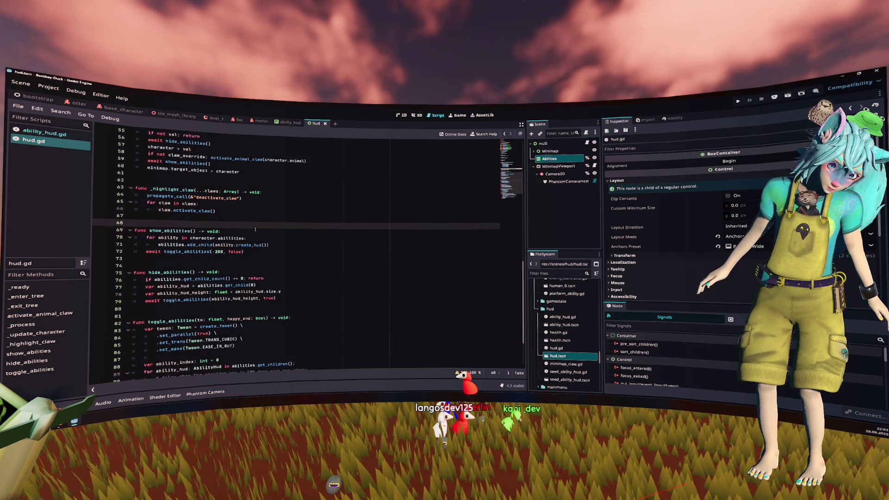
pyautogui.moveTo(255, 229); pyautogui.dragTo(269, 262)
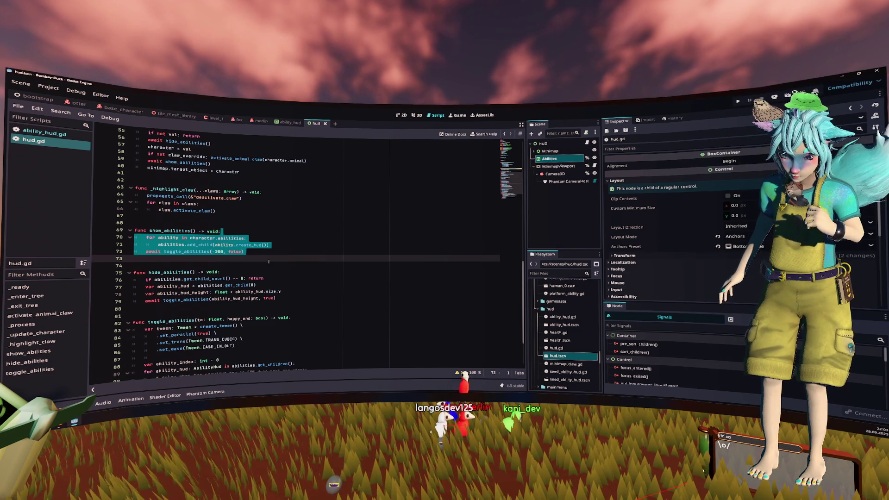
pyautogui.scroll(1, 269, 262)
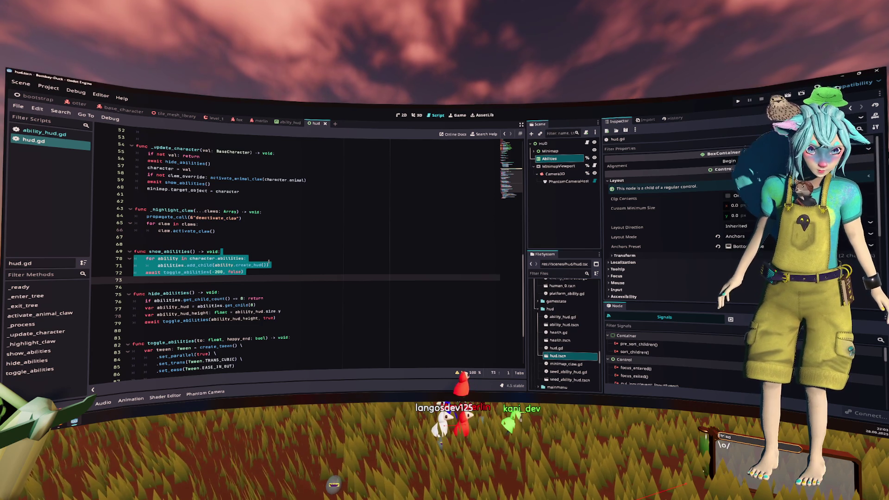
pyautogui.scroll(-4, 269, 262)
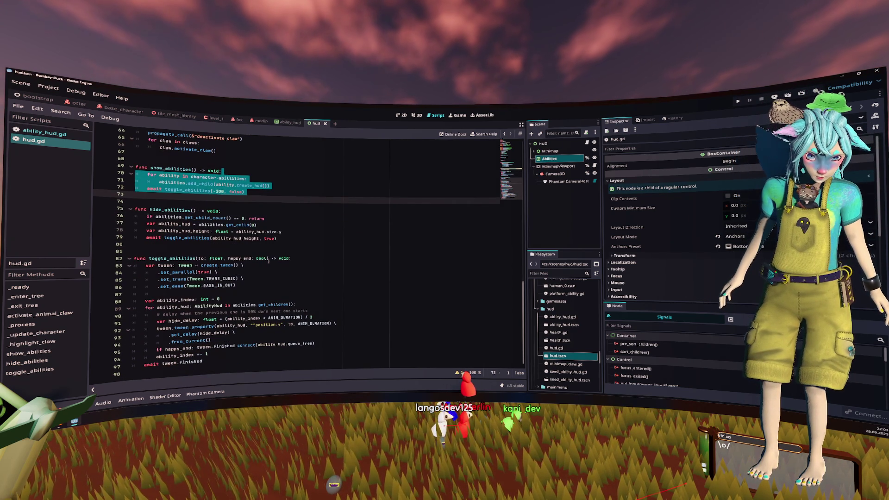
pyautogui.click(269, 260)
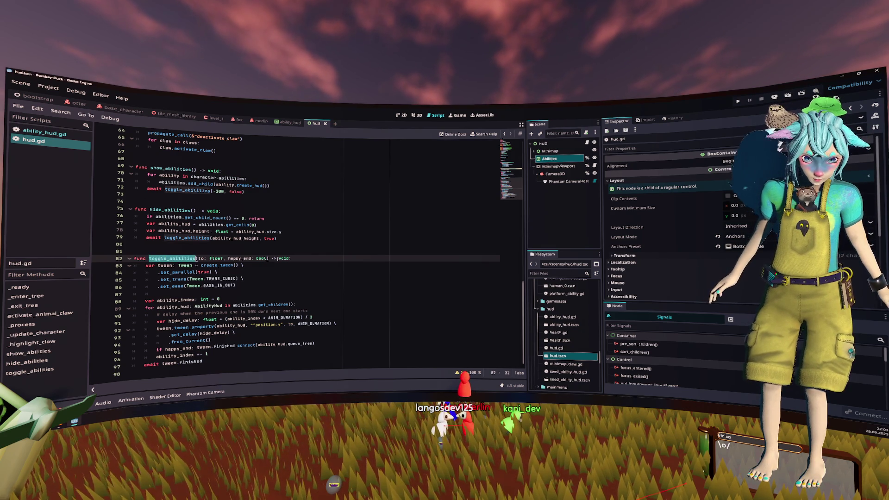
pyautogui.scroll(3, 277, 259)
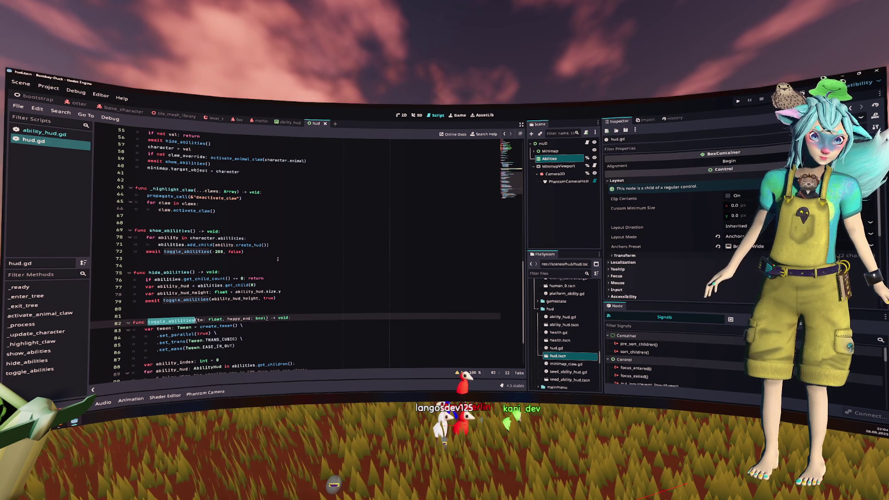
pyautogui.scroll(1, 278, 259)
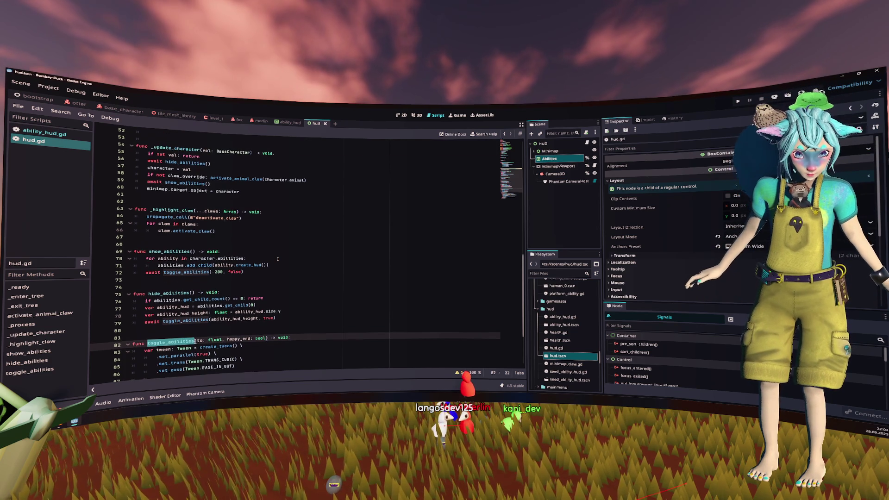
pyautogui.scroll(10, 278, 258)
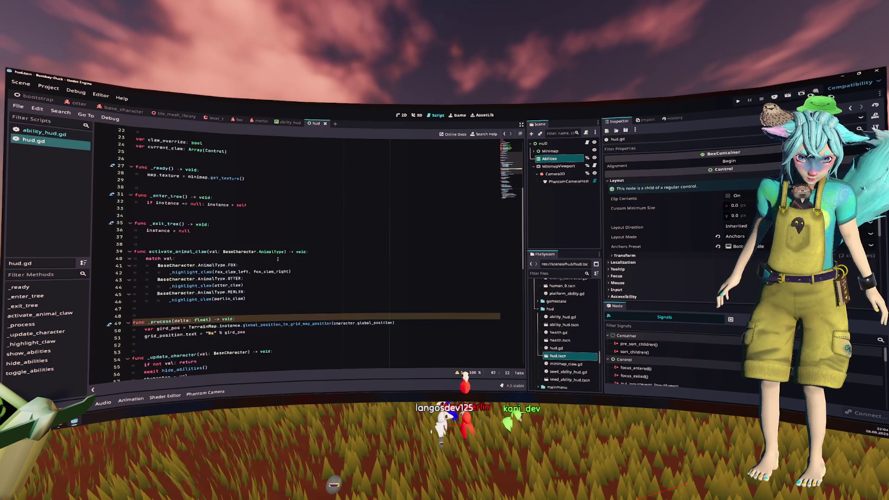
pyautogui.scroll(-14, 278, 259)
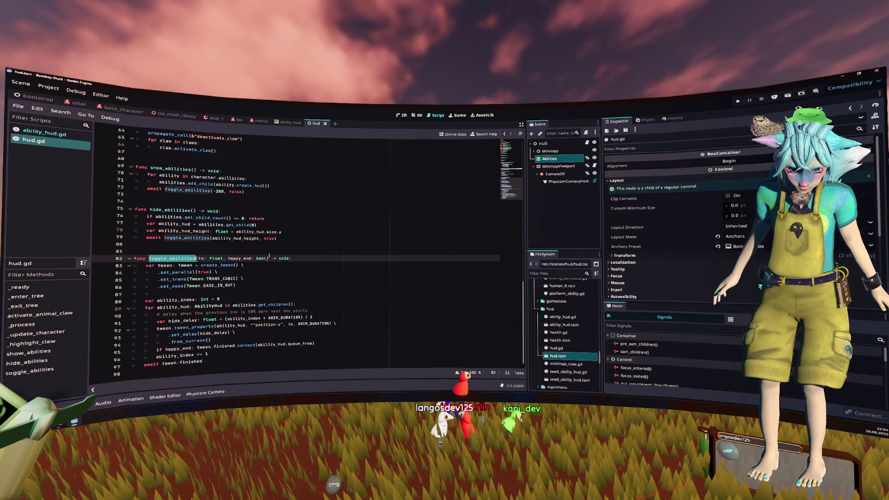
pyautogui.moveTo(332, 344); pyautogui.dragTo(335, 338)
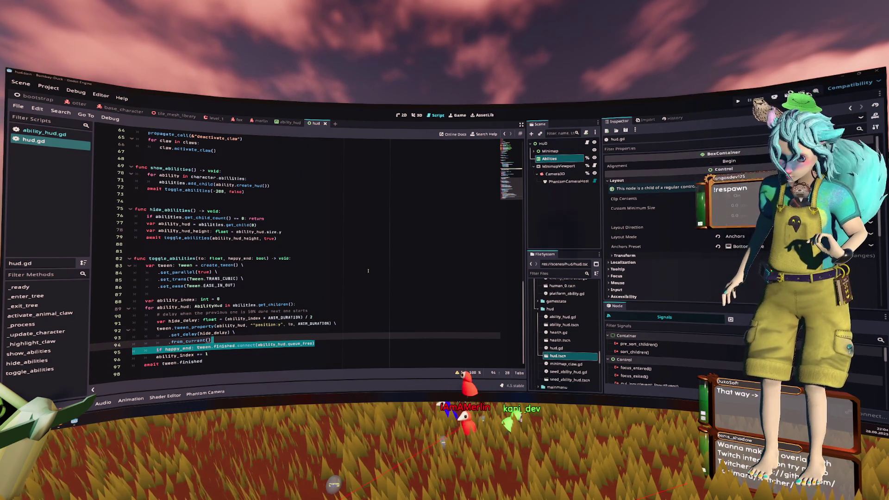
pyautogui.write('true')
pyautogui.click(369, 271)
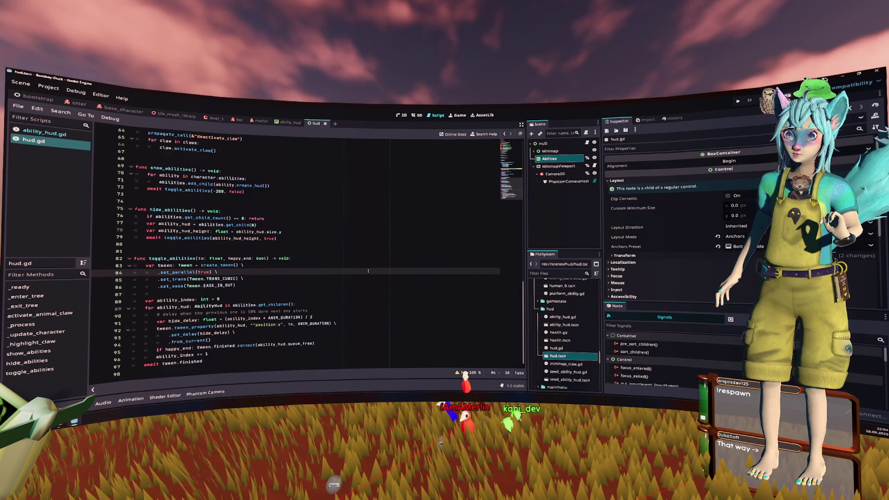
pyautogui.scroll(4, 369, 271)
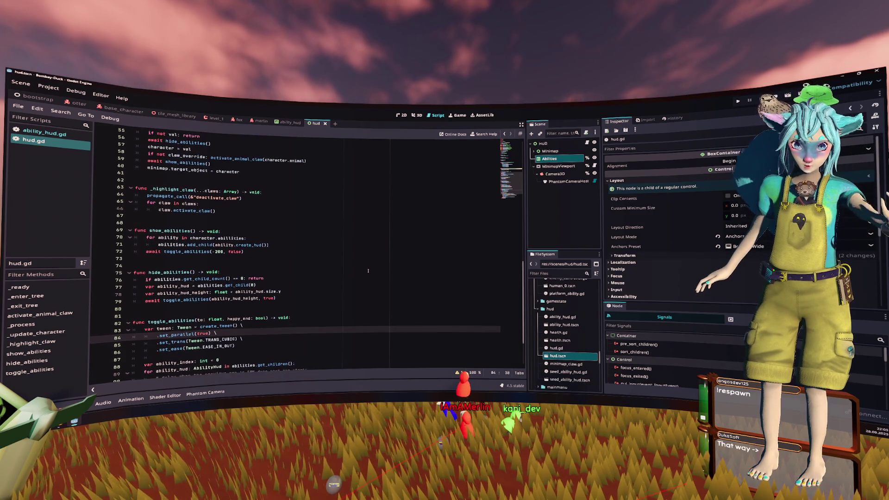
pyautogui.scroll(6, 368, 270)
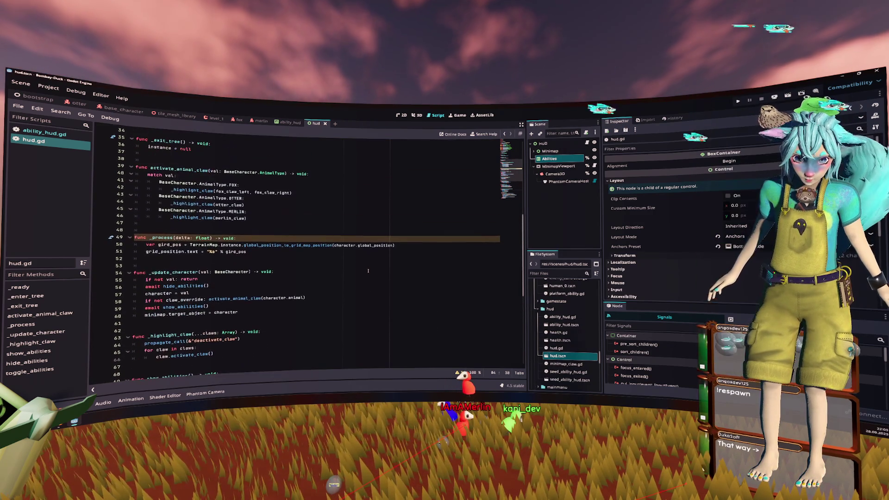
pyautogui.scroll(3, 368, 270)
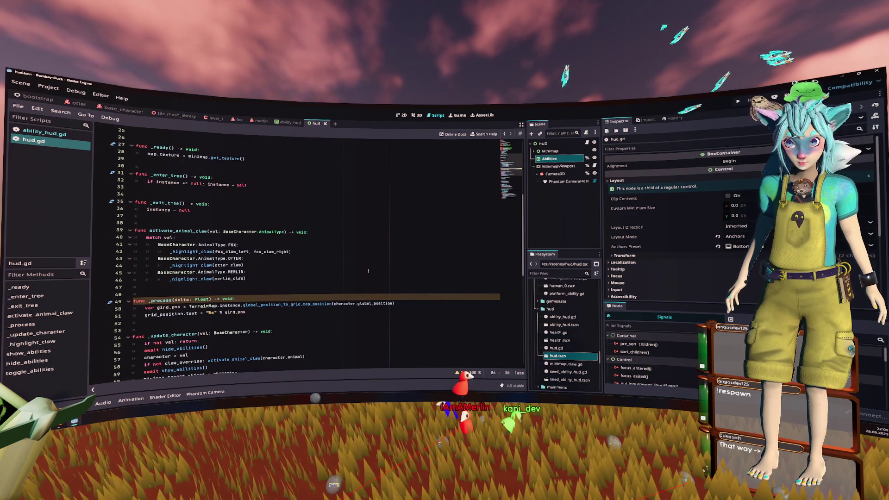
pyautogui.scroll(-5, 368, 270)
pyautogui.click(369, 270)
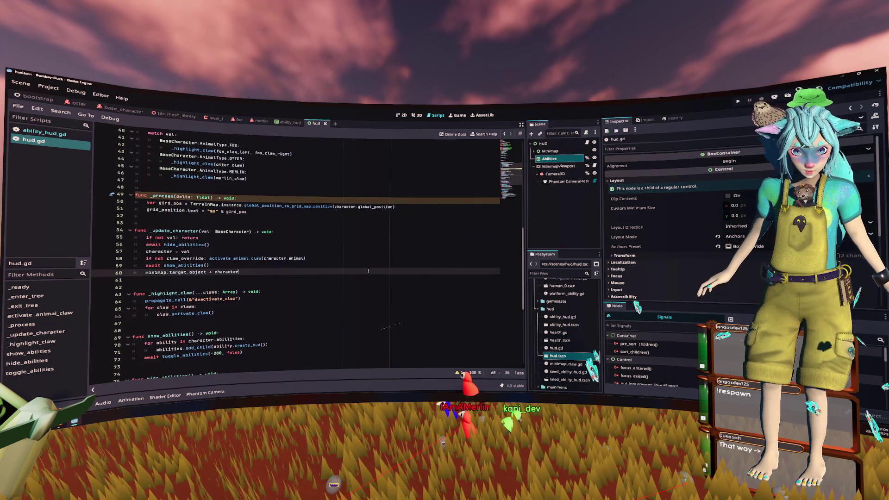
pyautogui.doubleClick(174, 230)
pyautogui.scroll(-2, 268, 230)
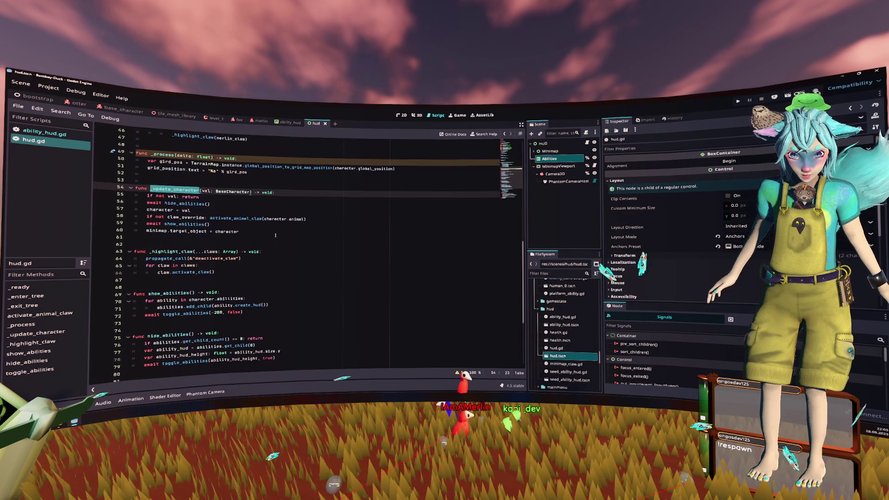
pyautogui.press('Down')
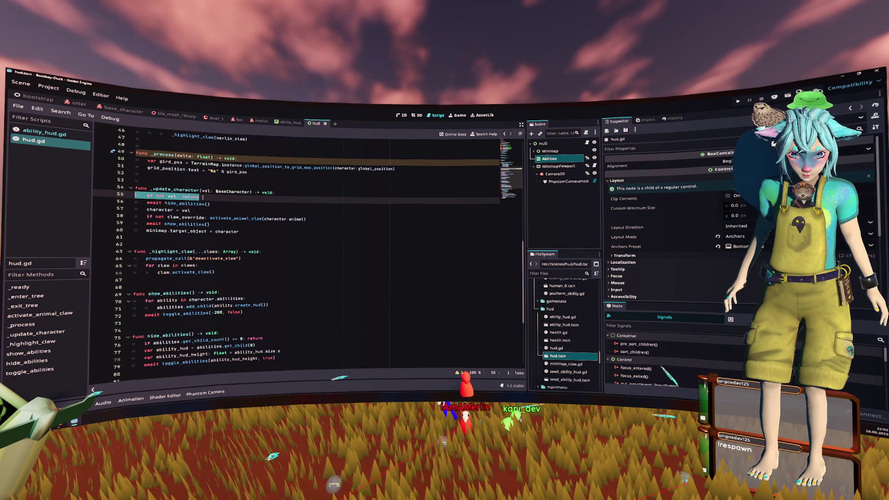
pyautogui.click(189, 204)
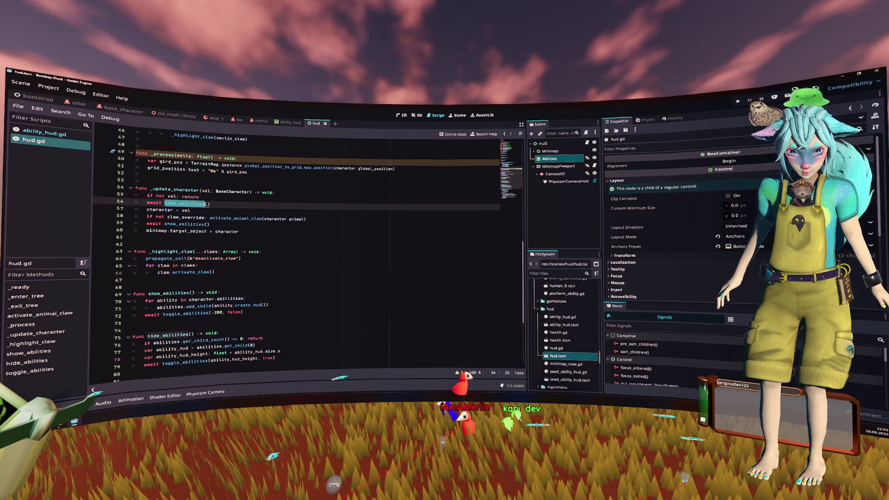
pyautogui.keyDown('ctrl'); pyautogui.click(189, 203); pyautogui.keyUp('ctrl')
pyautogui.doubleClick(206, 218)
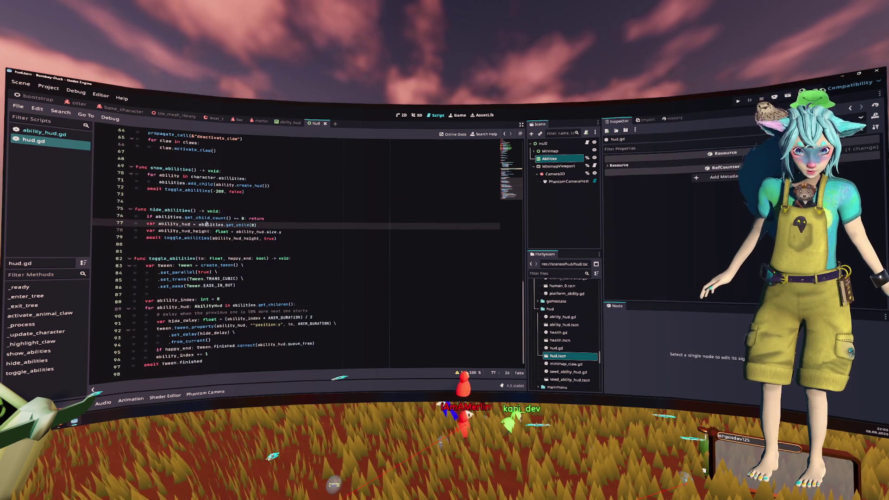
pyautogui.moveTo(263, 225); pyautogui.dragTo(127, 222)
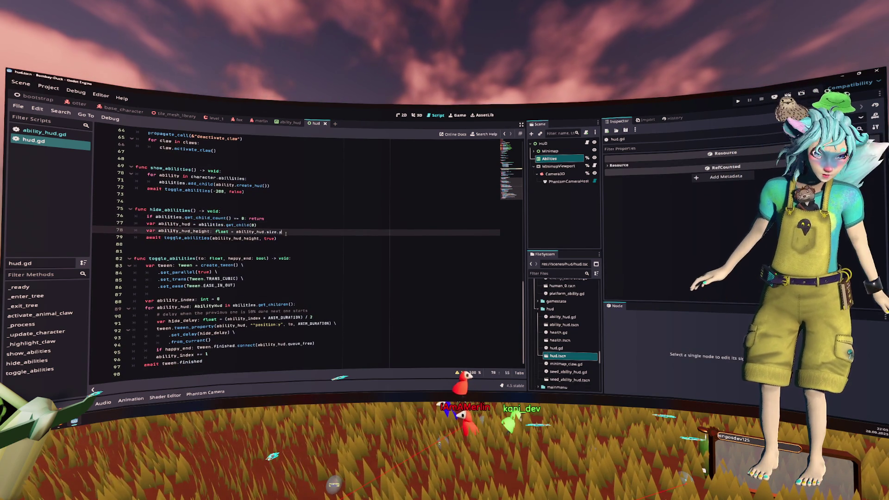
pyautogui.moveTo(282, 232); pyautogui.dragTo(134, 231)
pyautogui.doubleClick(186, 238)
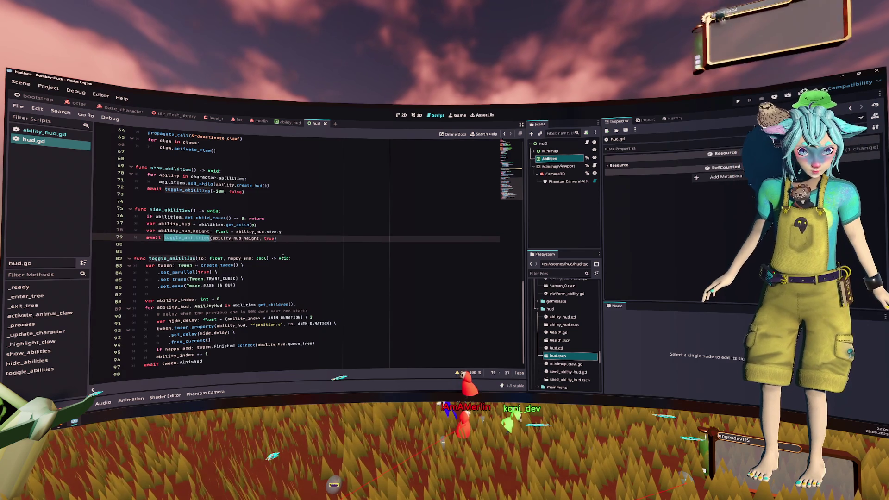
pyautogui.doubleClick(239, 259)
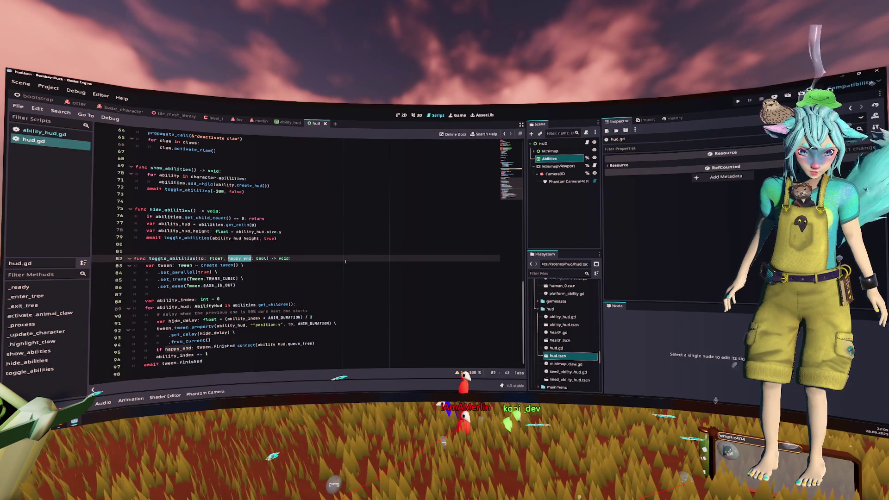
pyautogui.doubleClick(169, 258)
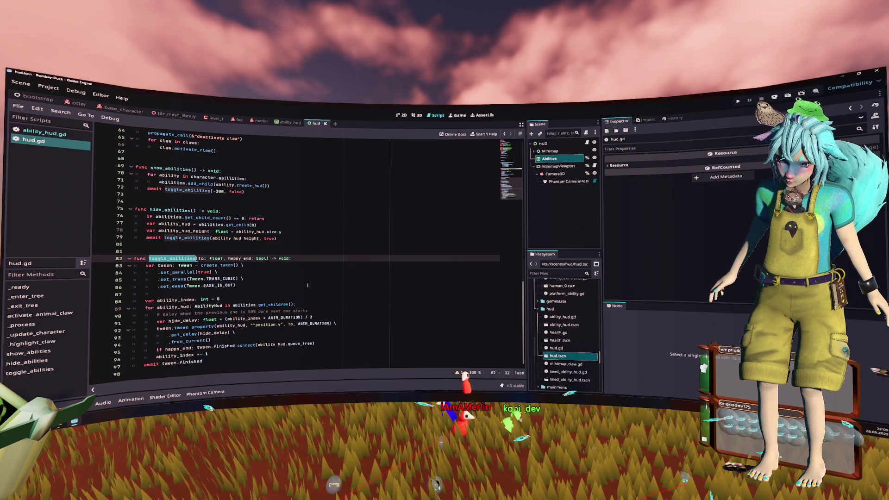
pyautogui.click(308, 285)
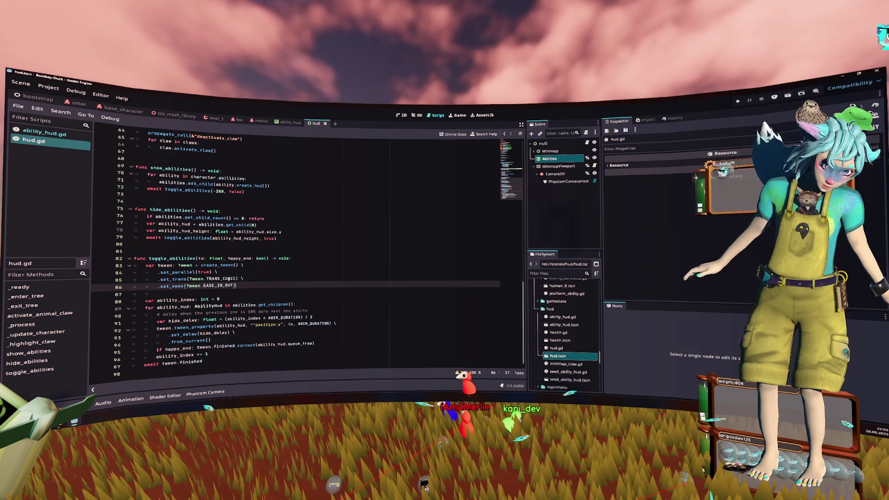
pyautogui.moveTo(235, 282)
pyautogui.moveTo(236, 286)
pyautogui.mouseDown()
pyautogui.moveTo(162, 291)
pyautogui.moveTo(108, 269)
pyautogui.mouseUp()
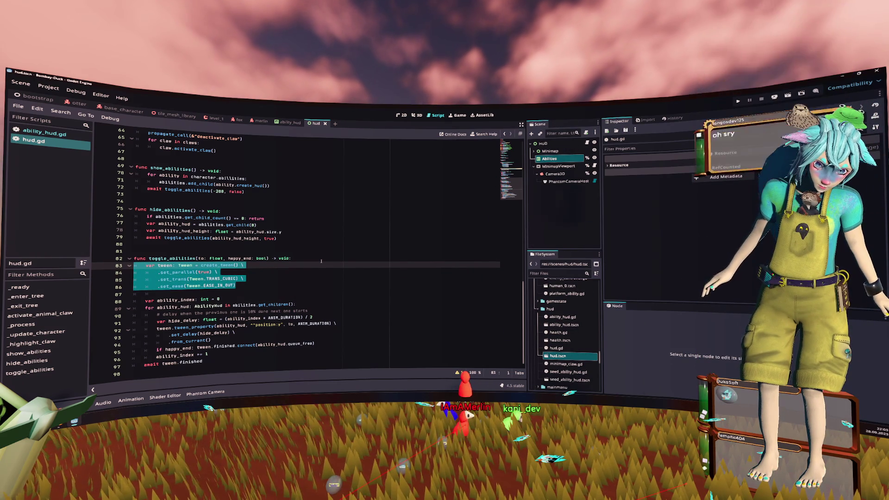
pyautogui.click(247, 288)
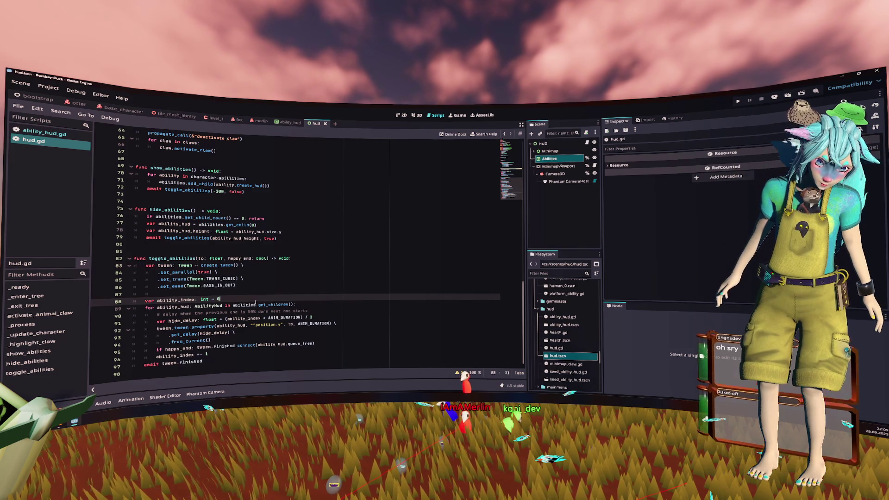
pyautogui.click(314, 319)
pyautogui.click(327, 344)
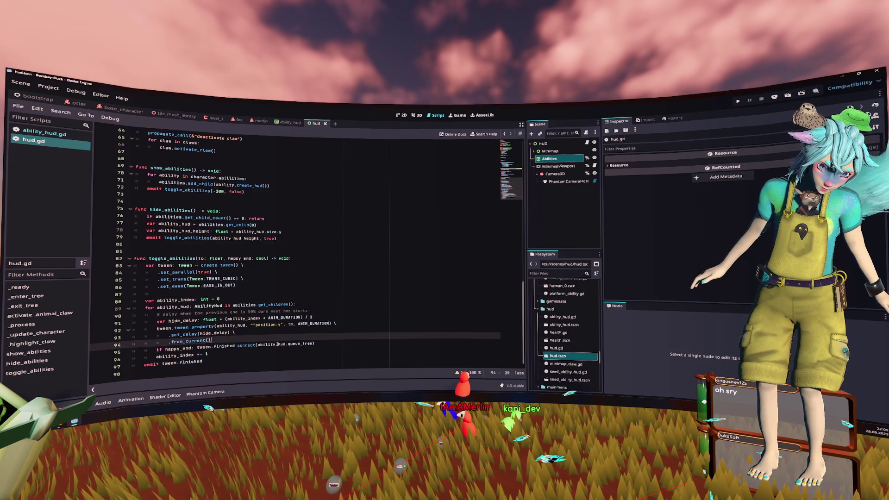
pyautogui.moveTo(134, 349)
pyautogui.mouseDown()
pyautogui.moveTo(286, 345)
pyautogui.moveTo(185, 335)
pyautogui.moveTo(84, 274)
pyautogui.mouseUp()
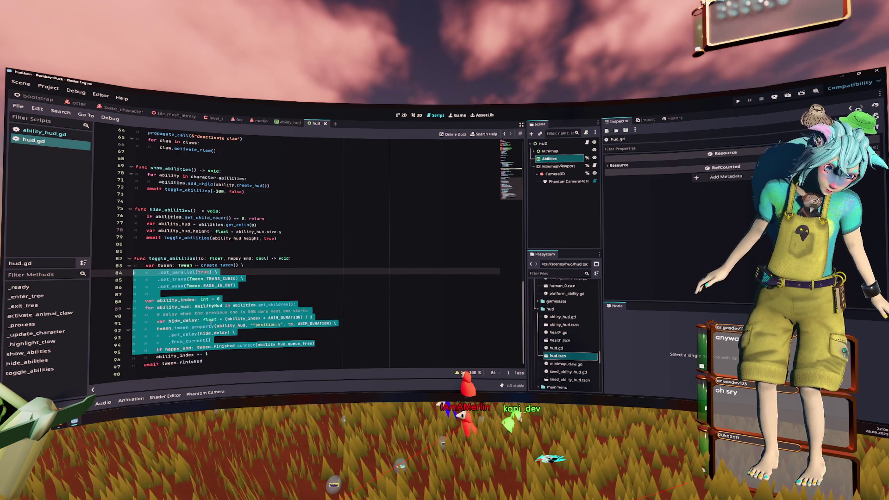
pyautogui.scroll(4, 242, 296)
pyautogui.scroll(3, 241, 295)
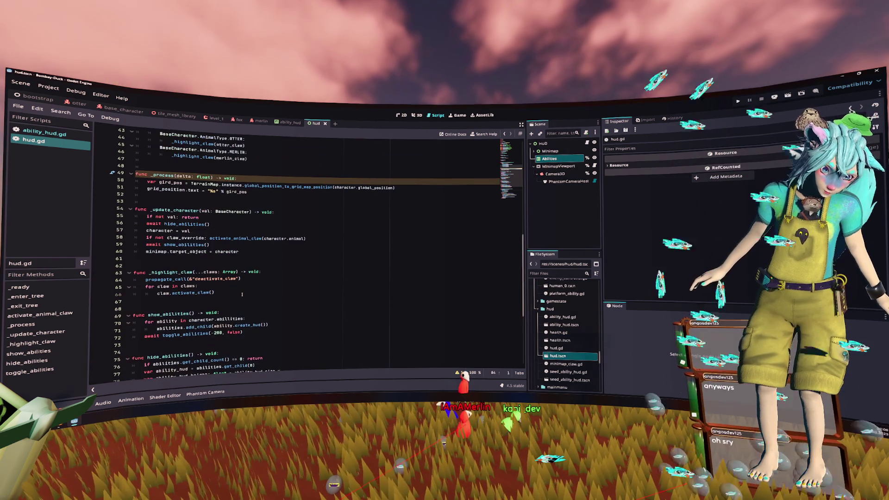
pyautogui.moveTo(219, 226); pyautogui.dragTo(131, 224)
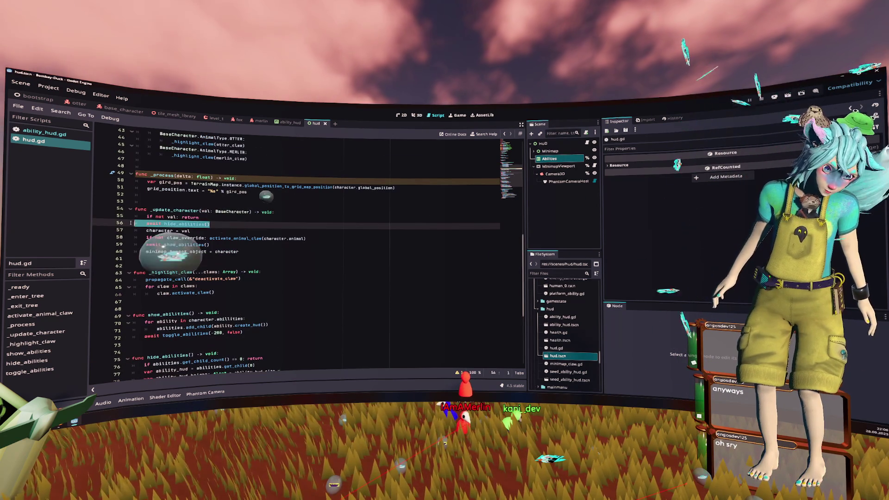
pyautogui.doubleClick(185, 245)
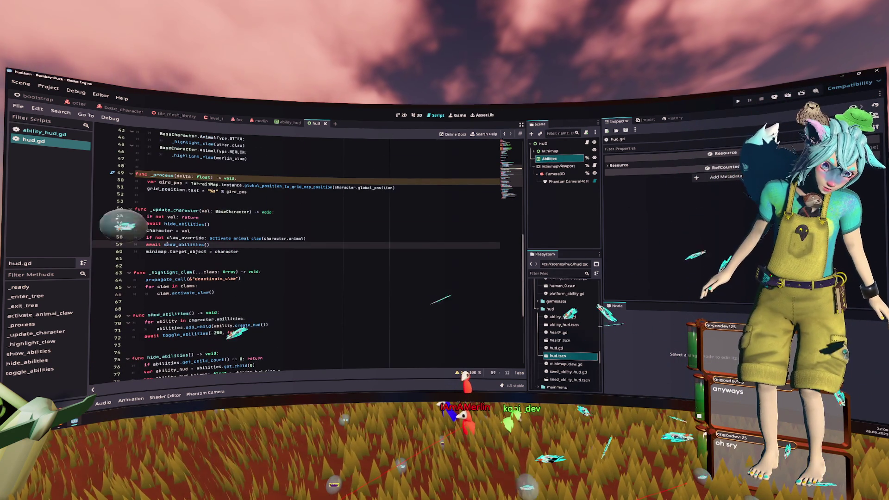
pyautogui.scroll(-2, 228, 256)
pyautogui.scroll(-1, 228, 256)
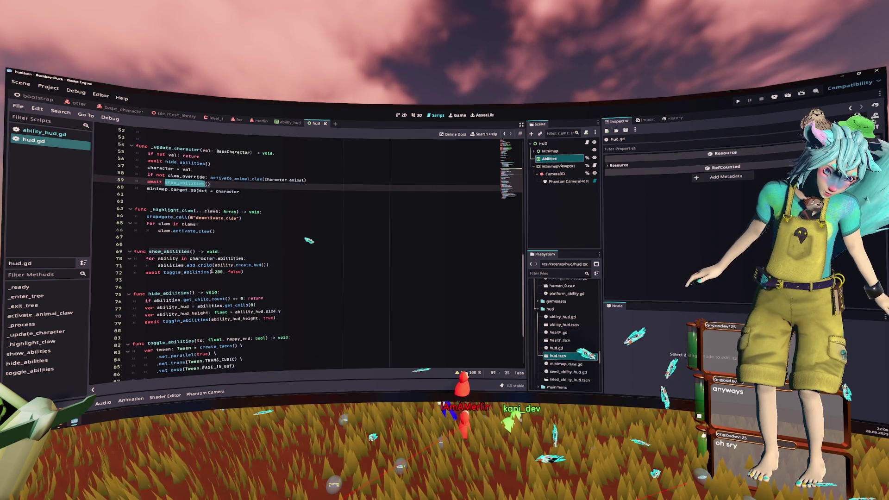
pyautogui.tripleClick(211, 266)
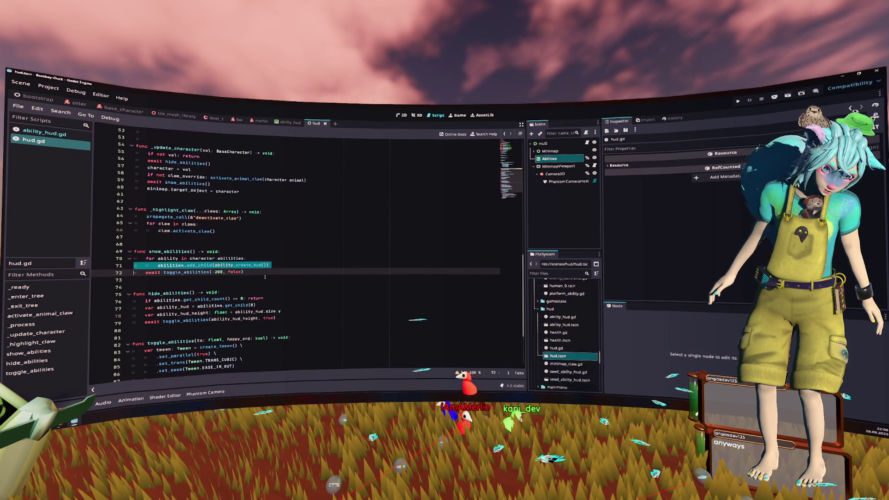
pyautogui.doubleClick(200, 258)
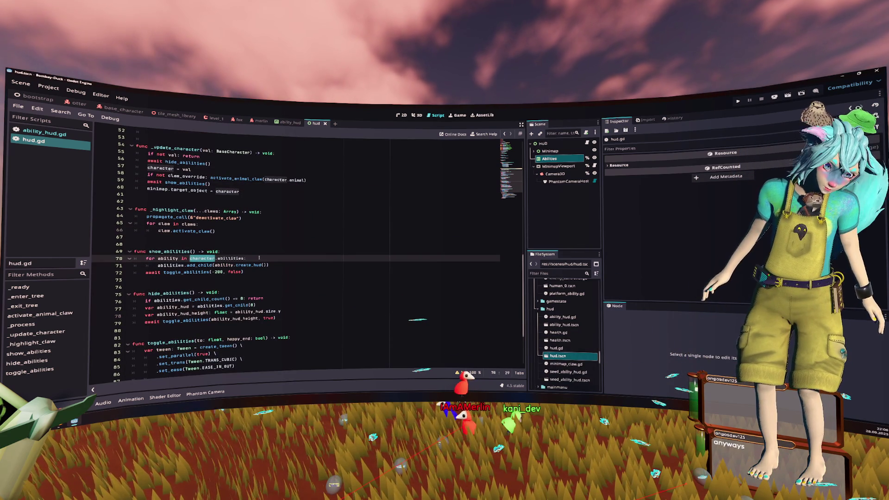
pyautogui.click(213, 165)
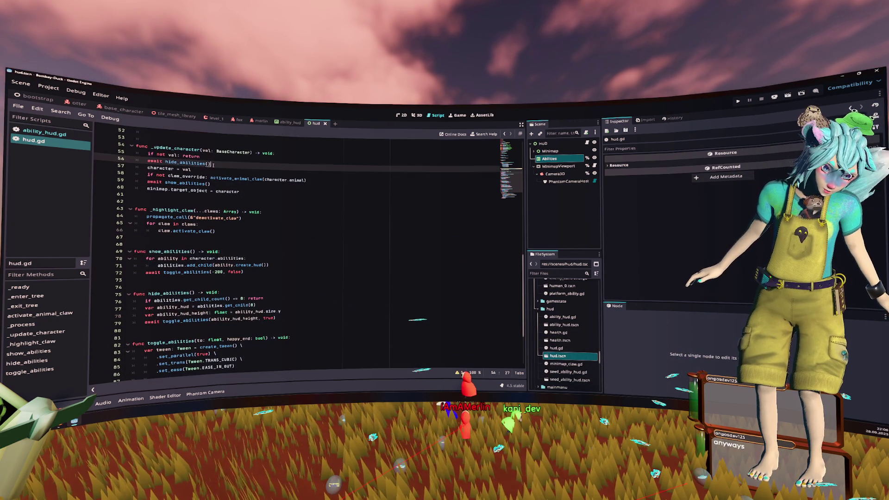
pyautogui.scroll(-4, 246, 311)
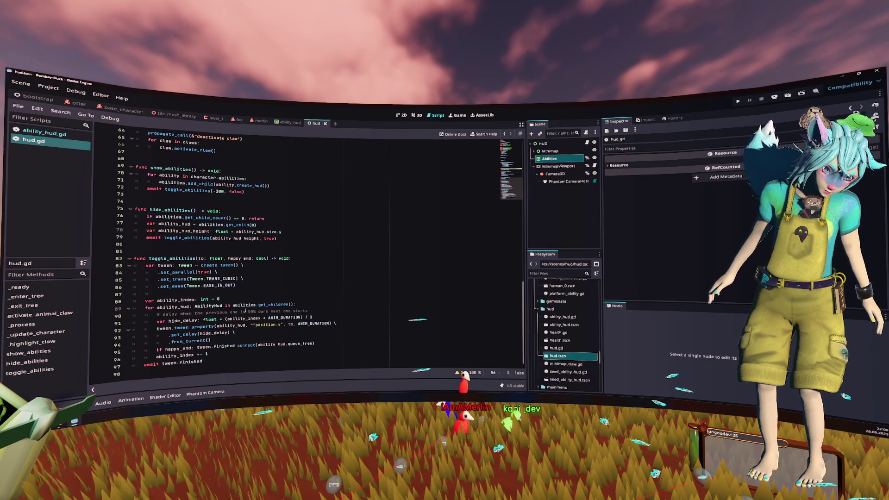
pyautogui.moveTo(204, 362); pyautogui.dragTo(162, 365)
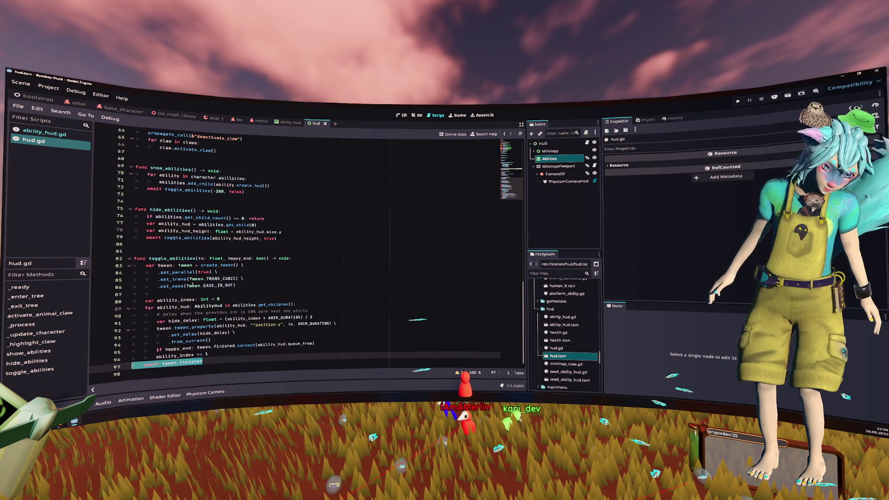
pyautogui.scroll(4, 234, 252)
pyautogui.tripleClick(167, 183)
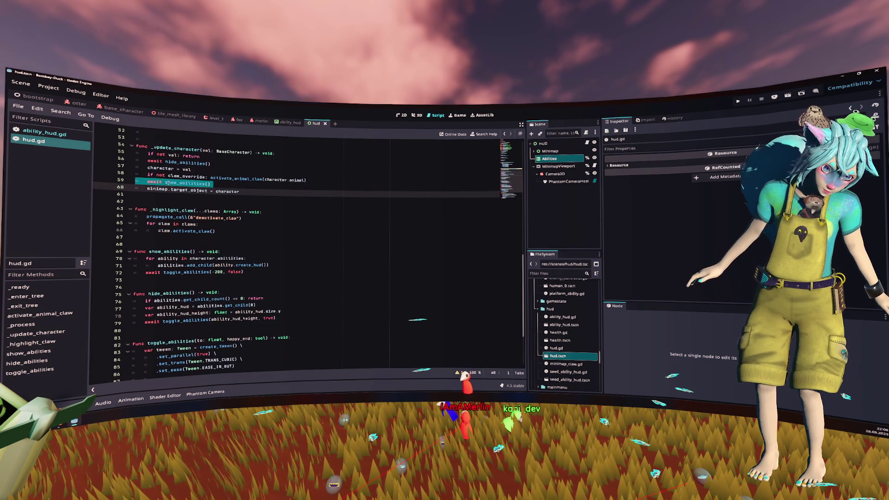
pyautogui.doubleClick(194, 183)
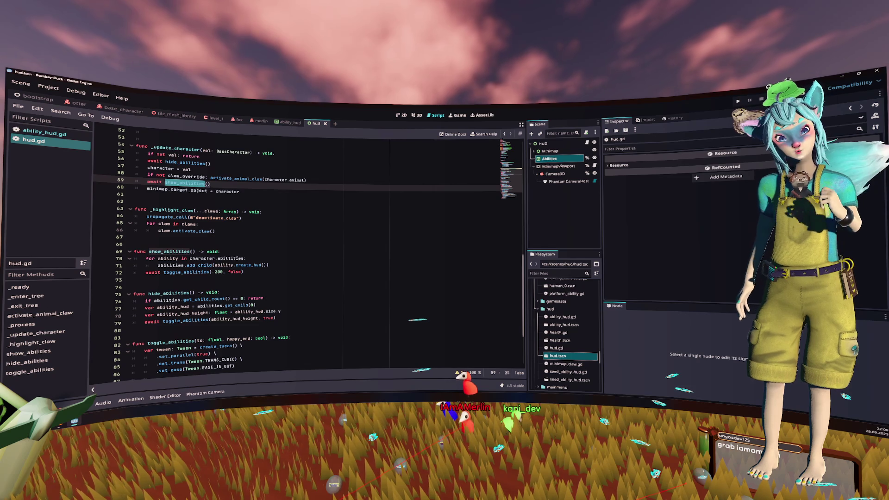
pyautogui.doubleClick(204, 259)
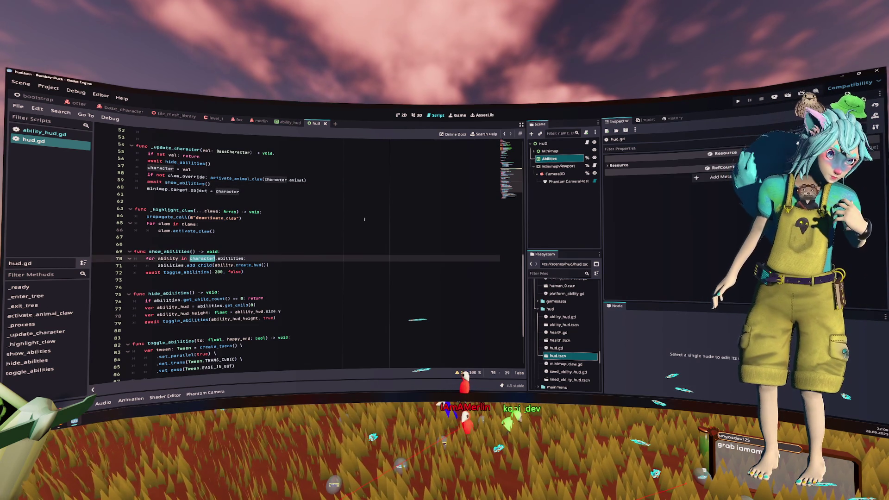
pyautogui.click(238, 180)
# Move 'character = val' above 'await hide_abilities()' in _update_character.
pyautogui.press('End')
pyautogui.press('Return')
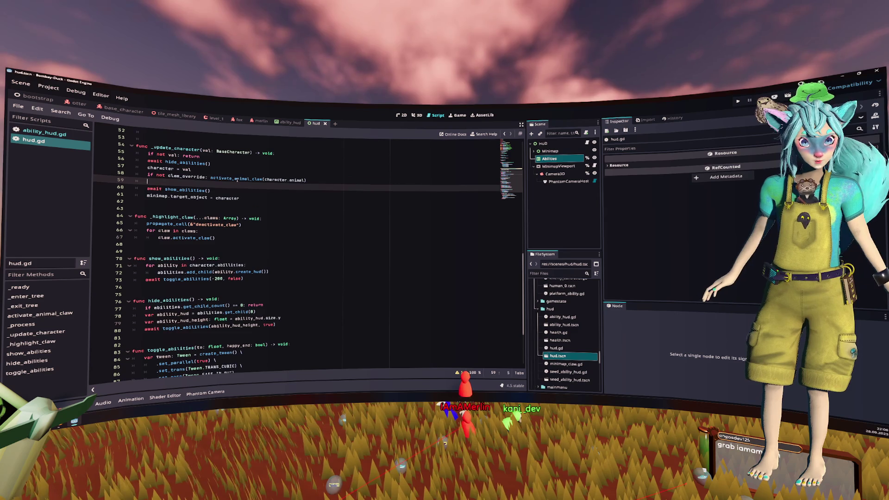
pyautogui.hotkey('alt', 'Up')
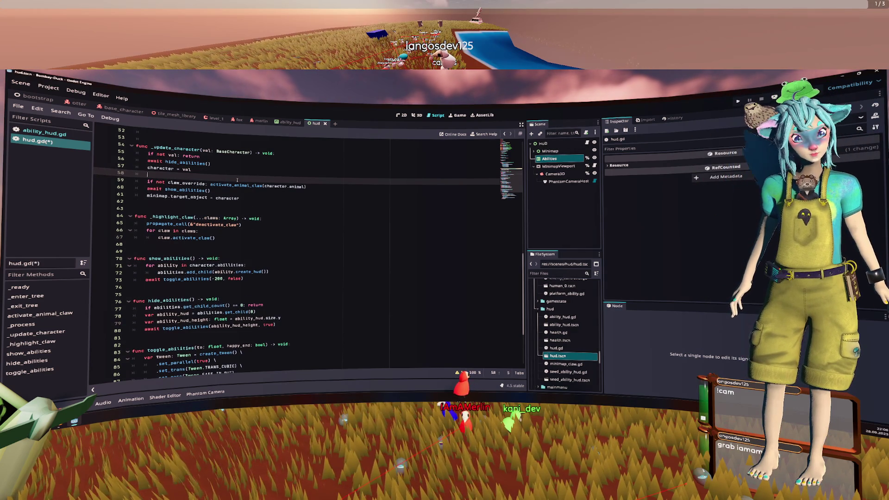
pyautogui.press('BackSpace')
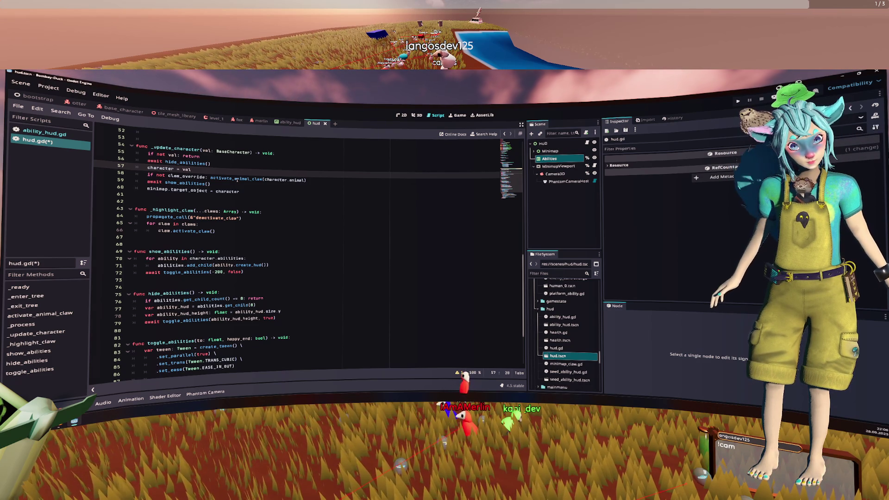
pyautogui.hotkey('ctrl', 'z')
pyautogui.hotkey('alt', 'Up')
# Add a spaced-out 'if val != character: return' guard and save hud.gd.
pyautogui.press('Down')
pyautogui.press('Down')
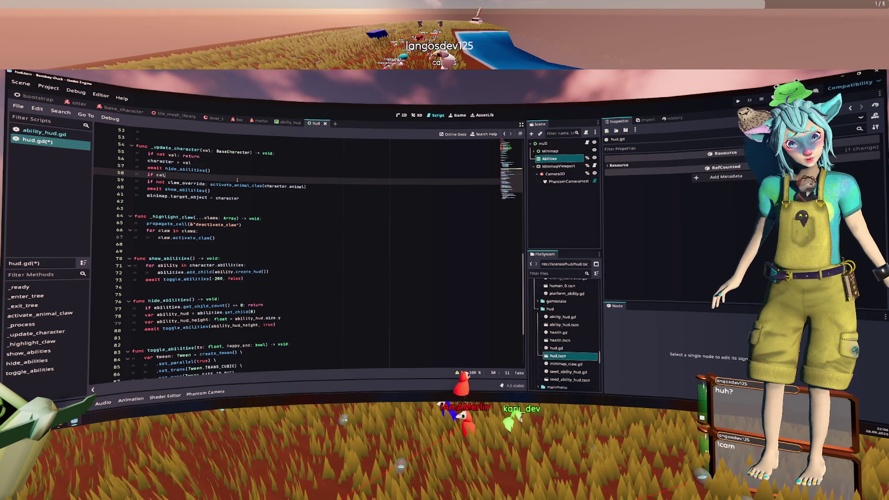
pyautogui.press('BackSpace')
pyautogui.press('BackSpace')
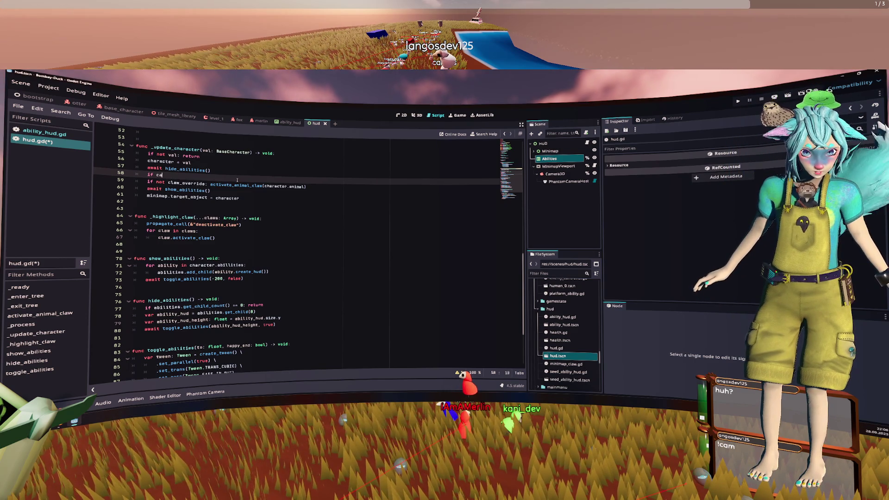
pyautogui.write('val != char')
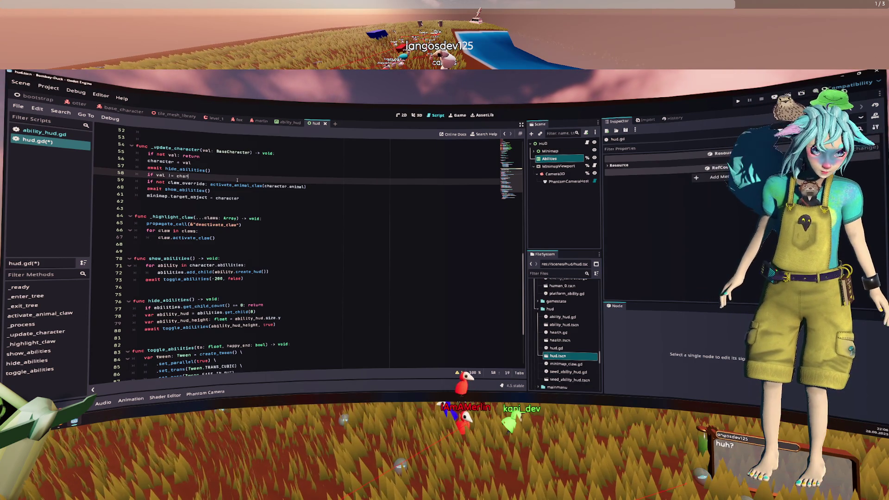
pyautogui.write('acter:')
pyautogui.hotkey('shift', 'Down')
pyautogui.hotkey('shift', 'Down')
pyautogui.hotkey('shift', 'Down')
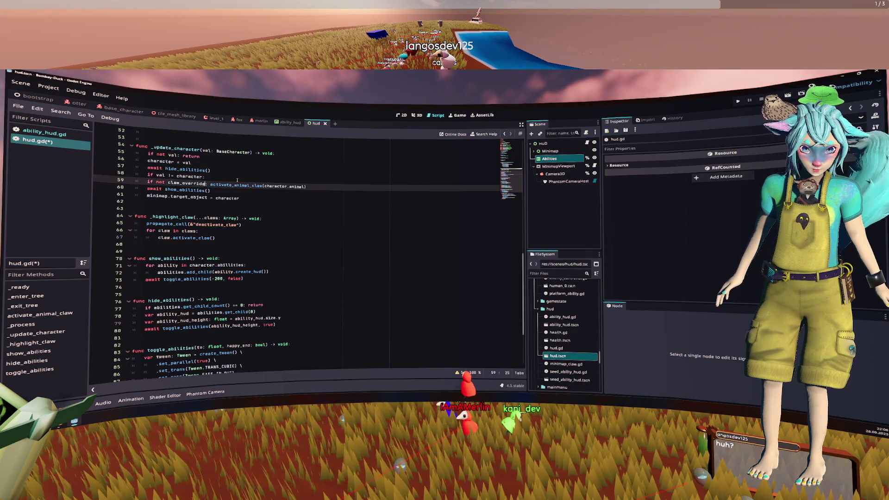
pyautogui.press('Tab')
pyautogui.press('Up')
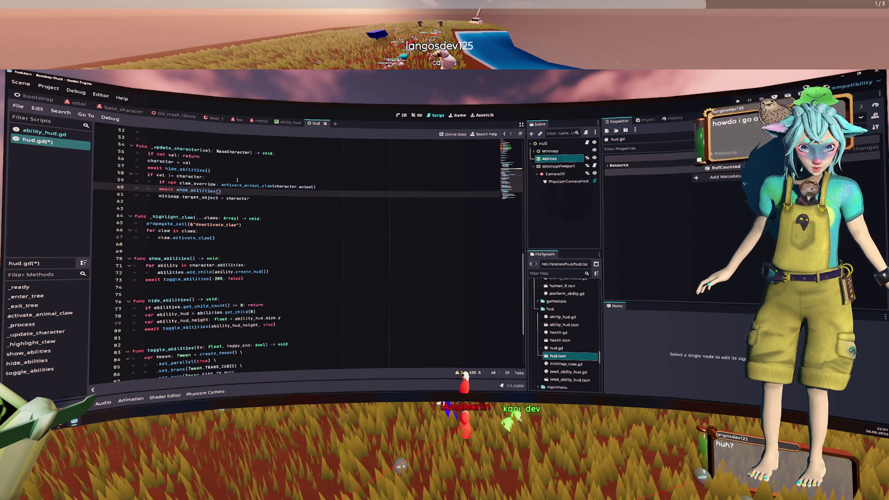
pyautogui.hotkey('ctrl', 'z')
pyautogui.hotkey('ctrl', 'z')
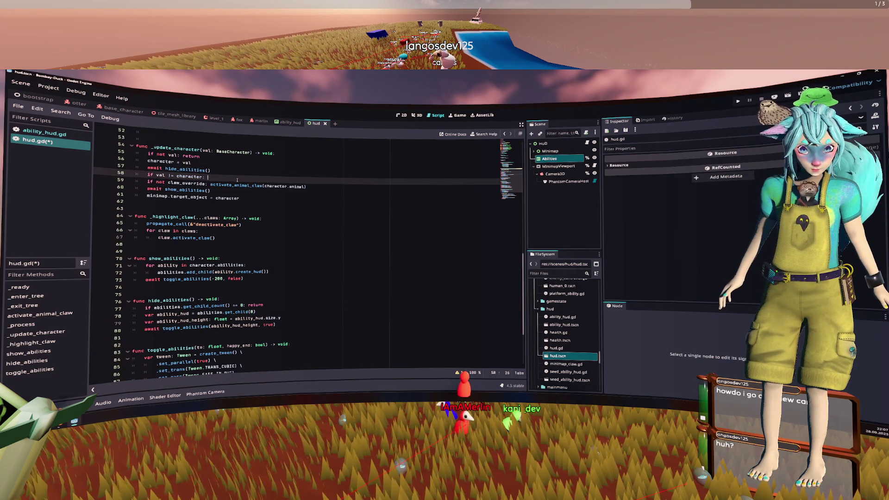
pyautogui.write('return')
pyautogui.press('Return')
pyautogui.press('Up')
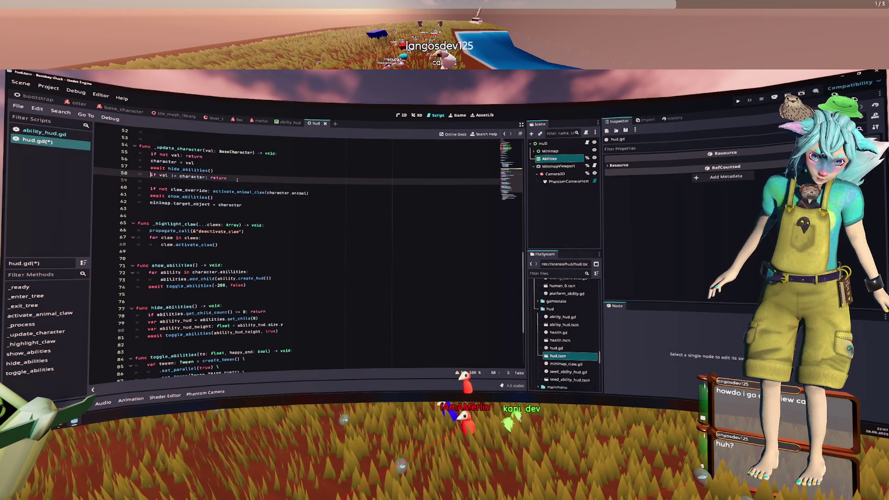
pyautogui.press('Home')
pyautogui.press('Return')
pyautogui.press('Return')
pyautogui.press('Up')
pyautogui.press('Up')
pyautogui.hotkey('ctrl', 's')
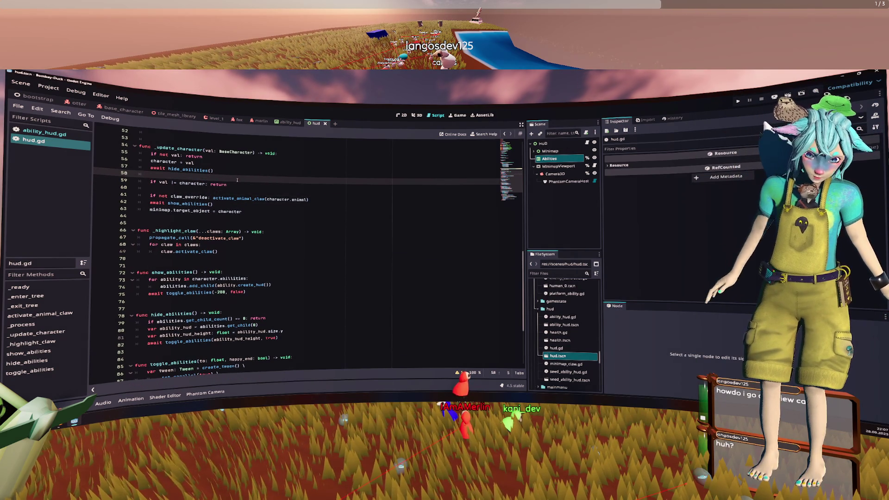
# Run the game, walk the fox forward, and cycle with Tab through otter, fox and Merlin.
pyautogui.click(737, 102)
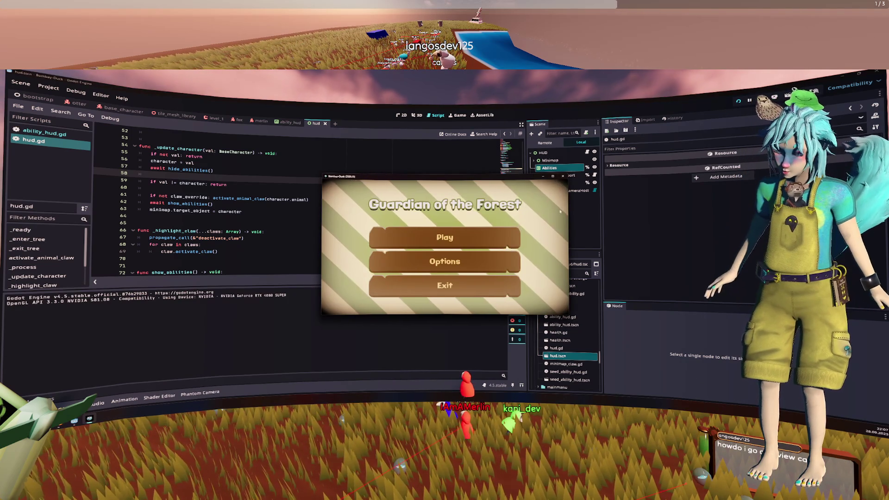
pyautogui.click(445, 237)
pyautogui.press('w')
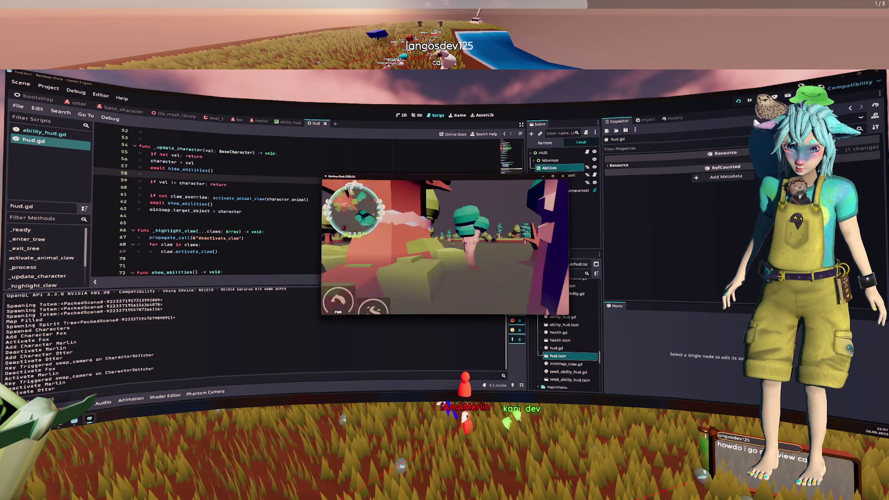
pyautogui.press('Tab')
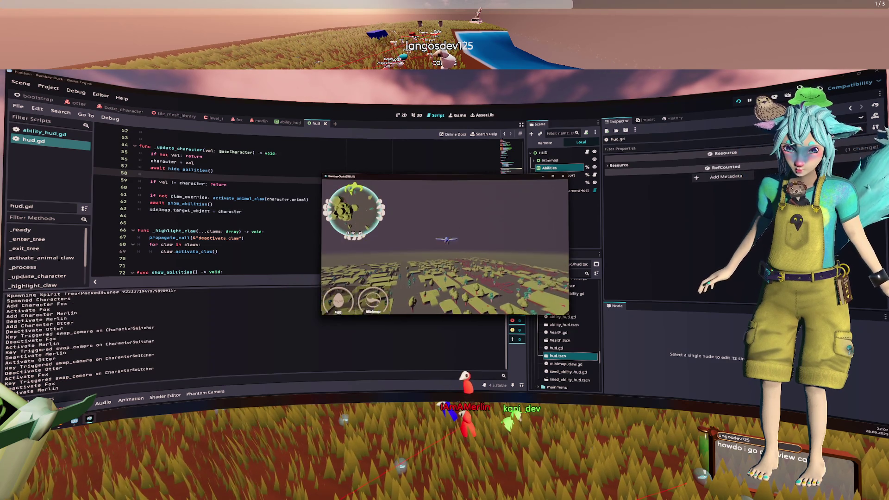
pyautogui.press('Tab')
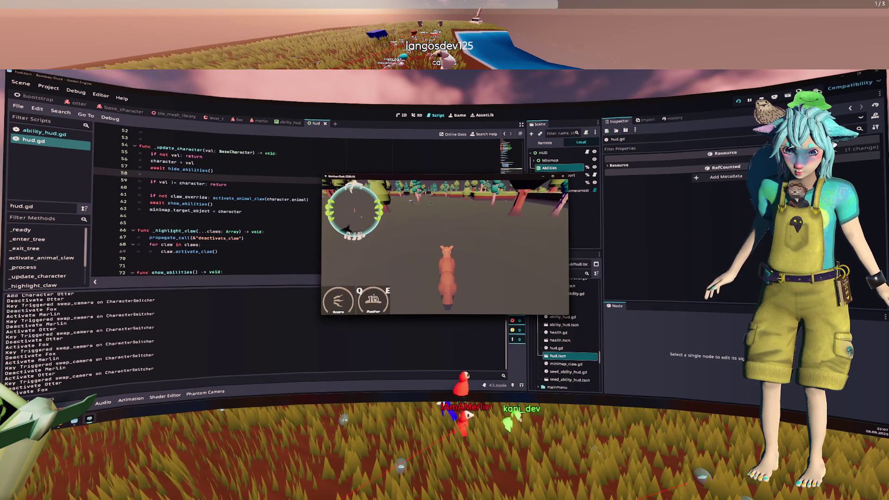
pyautogui.press('Tab')
pyautogui.press('Tab')
pyautogui.press('Tab')
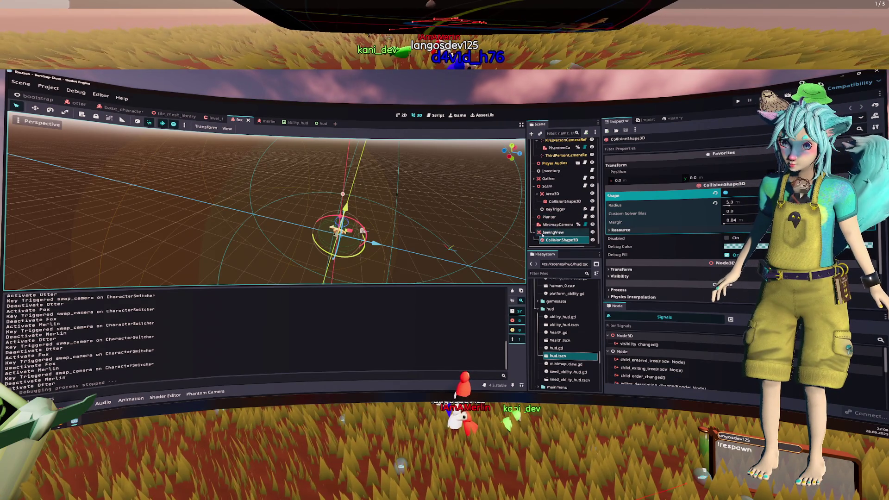
# Inspect the Scare node and then the SeeingView area in the fox scene tree.
pyautogui.scroll(1, 540, 235)
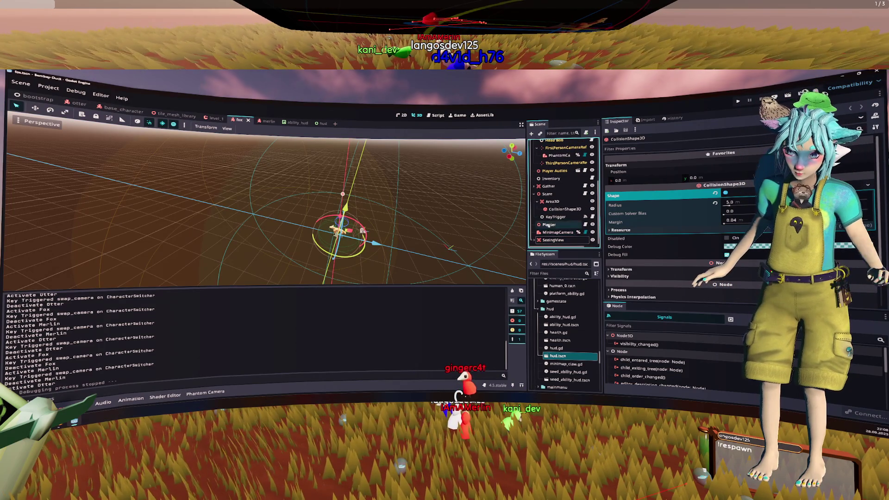
pyautogui.click(535, 194)
pyautogui.click(549, 217)
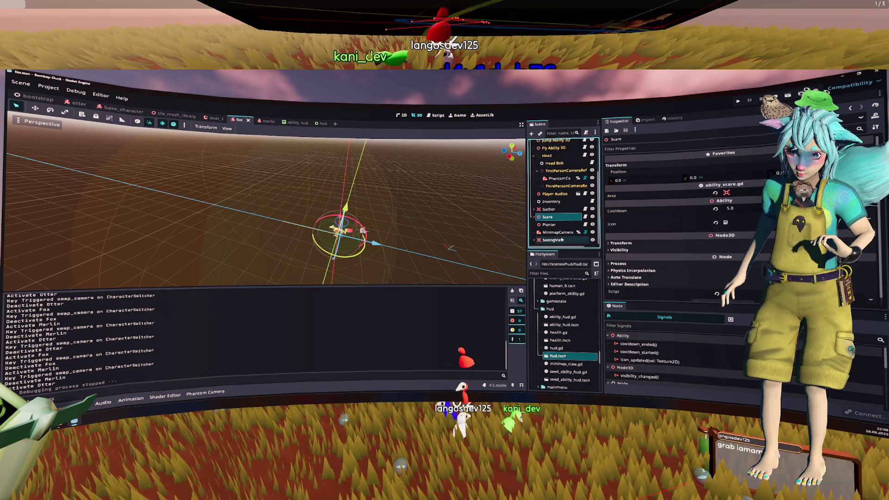
pyautogui.click(556, 240)
pyautogui.scroll(-1, 534, 240)
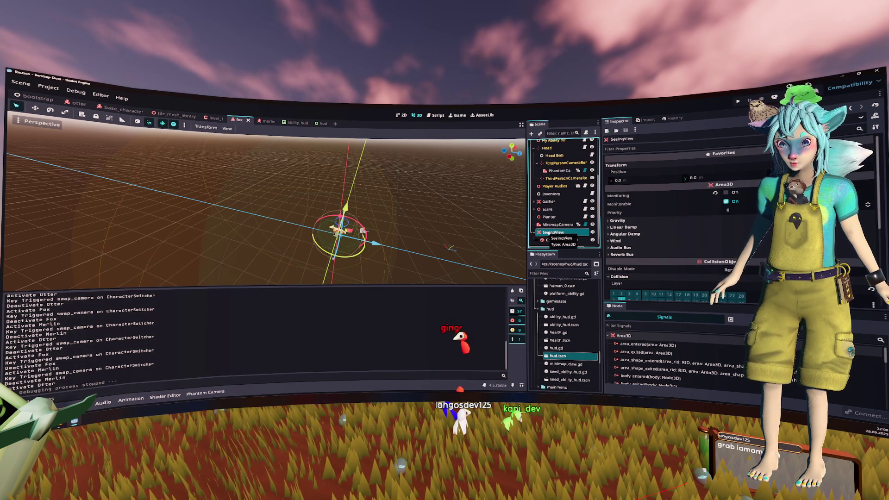
# Delete the SeeingView node with its collision child, then switch to the merlin scene.
pyautogui.press('KP_4')
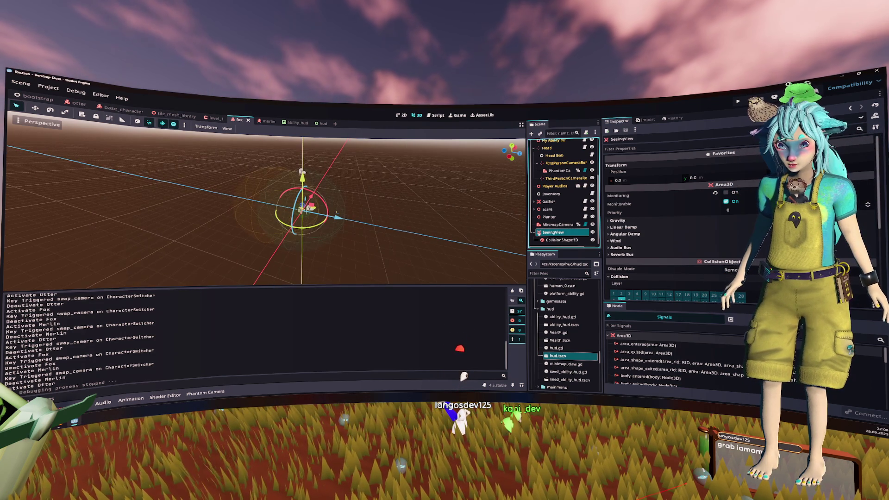
pyautogui.press('KP_2')
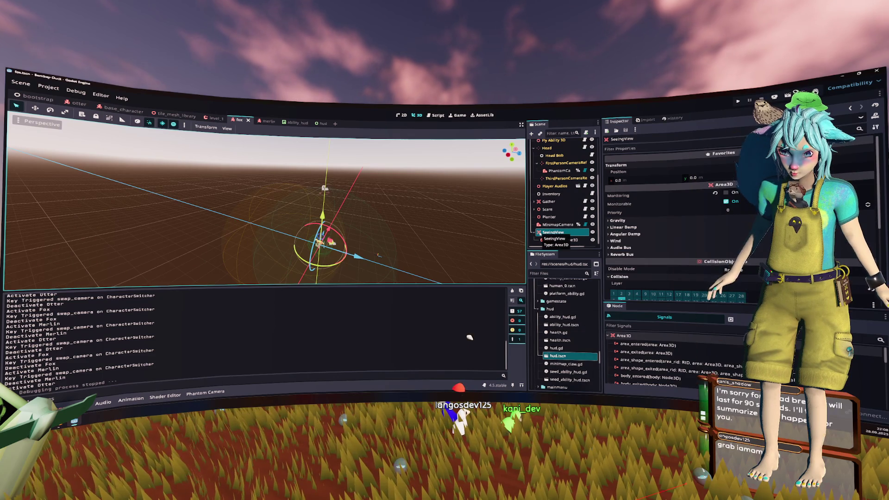
pyautogui.press('Delete')
pyautogui.scroll(3, 556, 216)
pyautogui.click(262, 121)
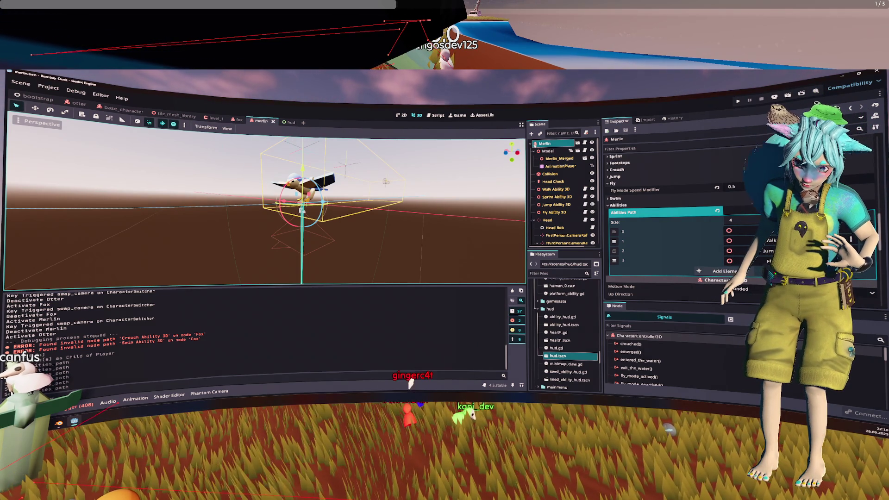
# Switch to the hud scene to show its 20/20 circular health ring.
pyautogui.scroll(-3, 544, 163)
pyautogui.scroll(4, 544, 164)
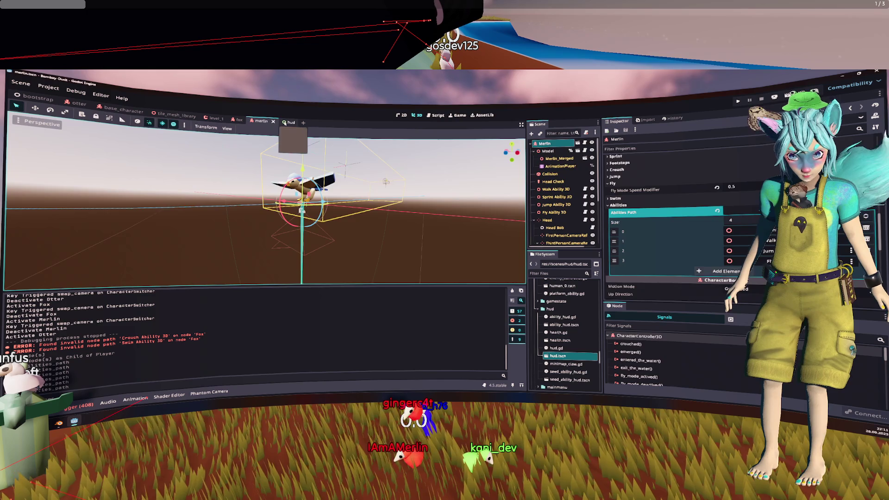
pyautogui.click(285, 123)
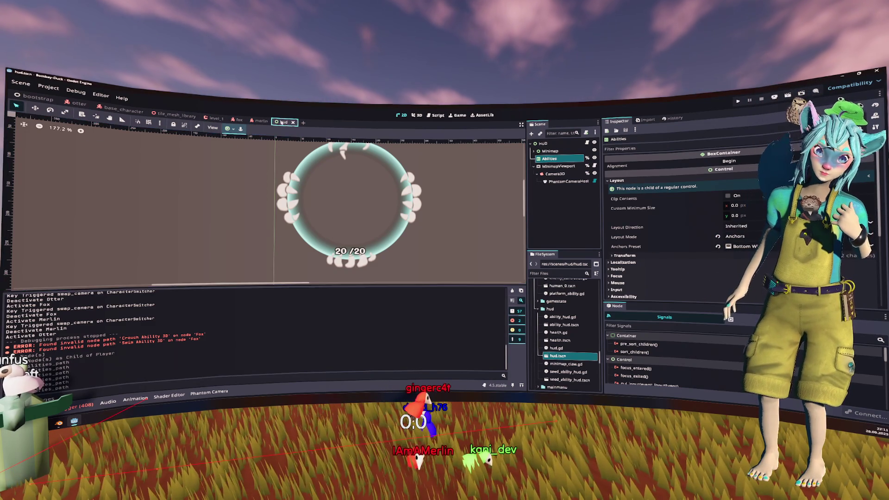
# Close the merlin and level_1 scene tabs.
pyautogui.click(261, 121)
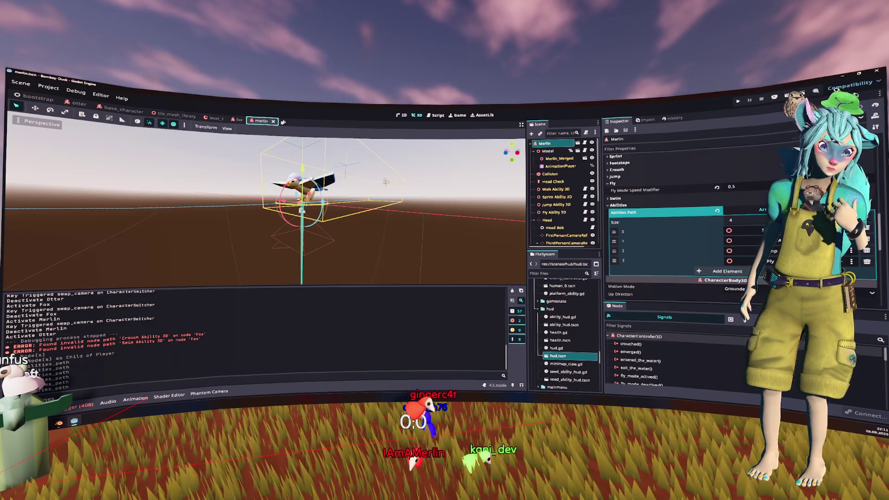
pyautogui.click(273, 122)
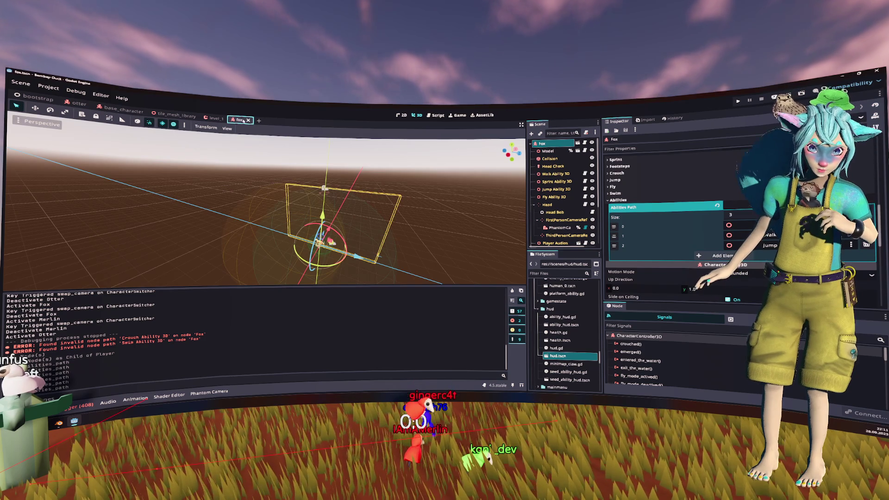
pyautogui.click(212, 118)
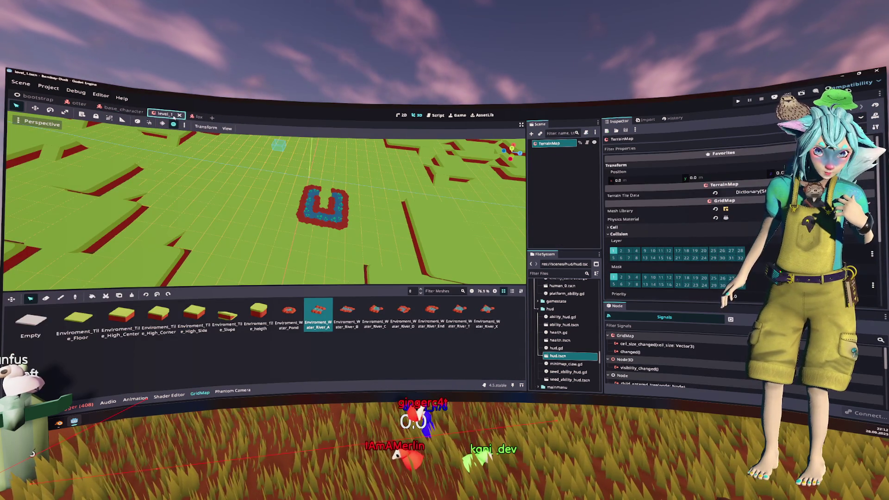
pyautogui.click(179, 114)
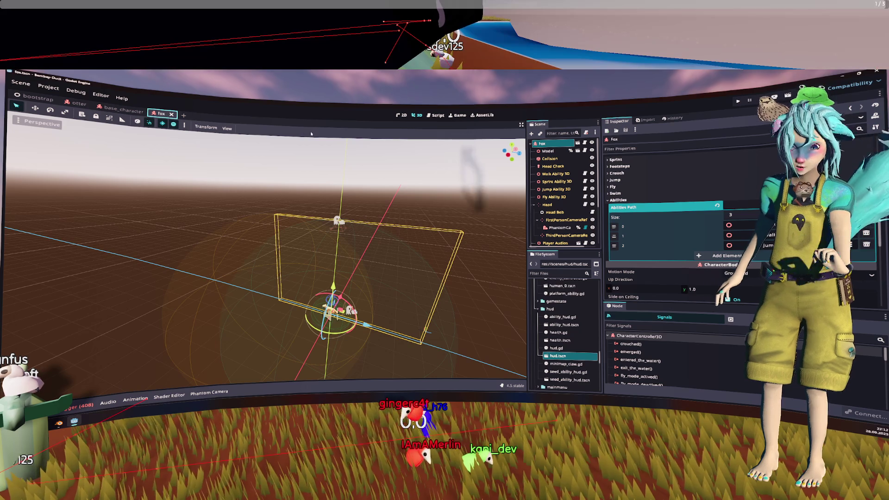
# Create a new 3D scene and rename its Node3D root to ScreamParticles.
pyautogui.click(183, 115)
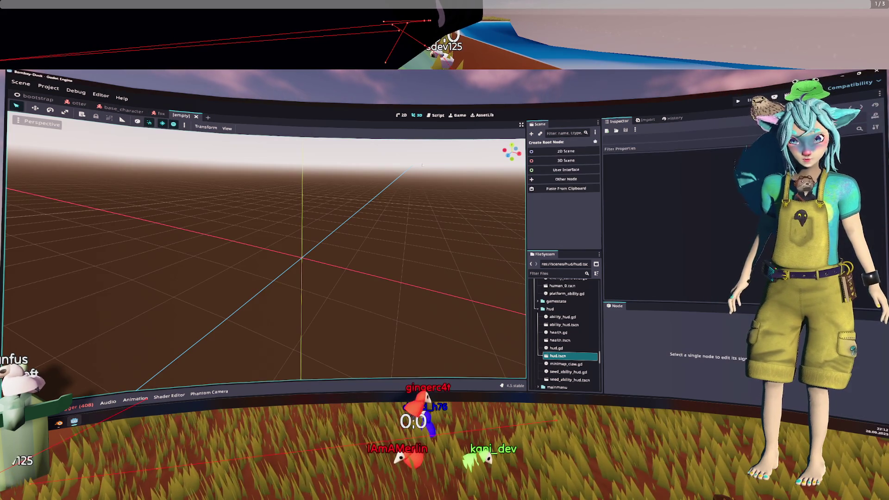
pyautogui.click(540, 161)
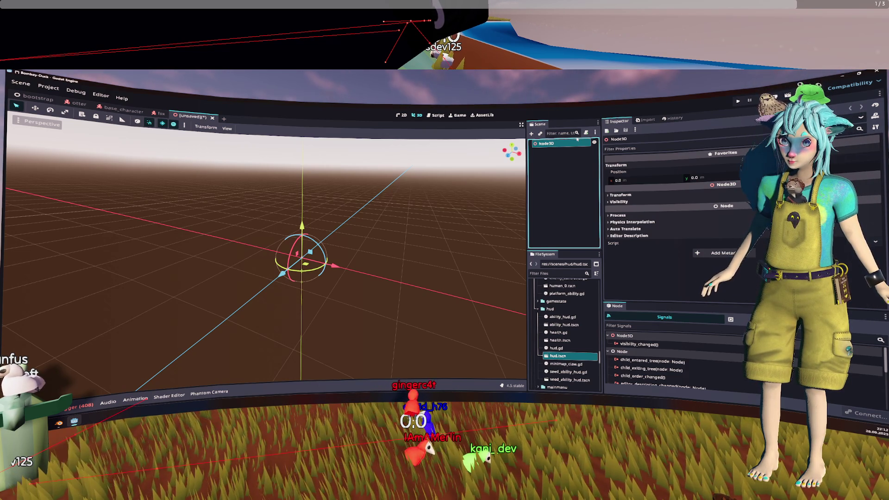
pyautogui.click(571, 143)
pyautogui.press('BackSpace')
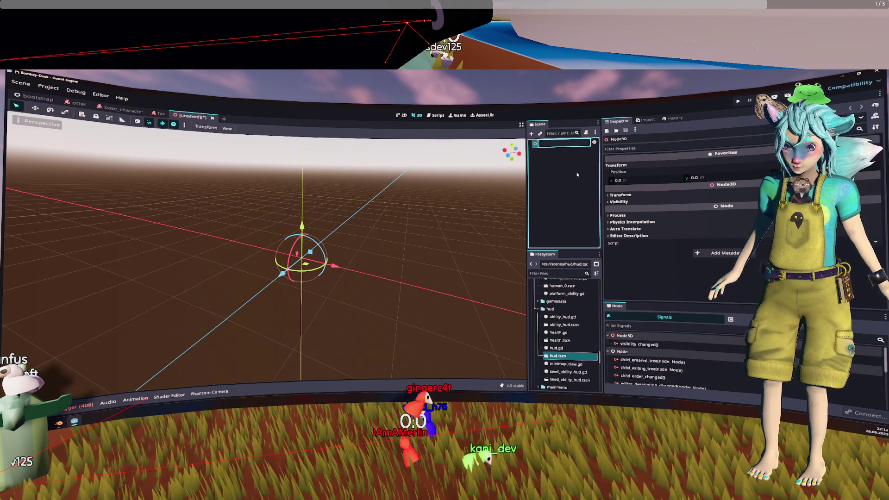
pyautogui.write('Screen')
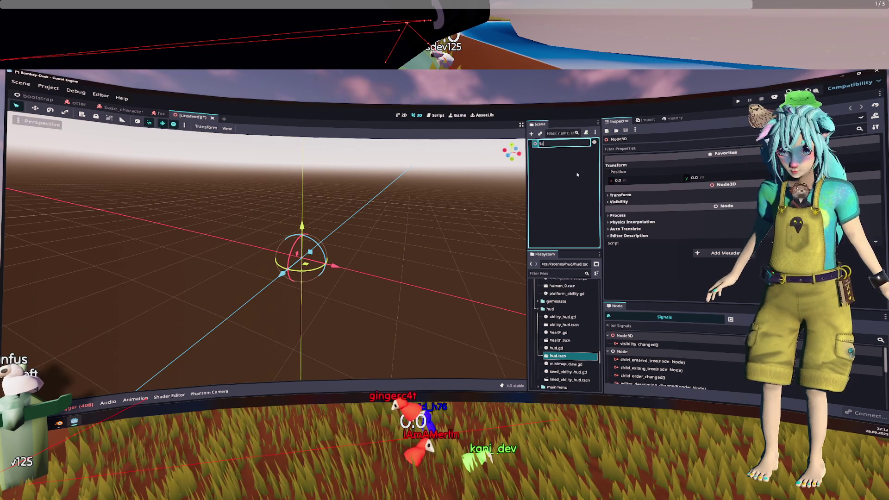
pyautogui.press('Return')
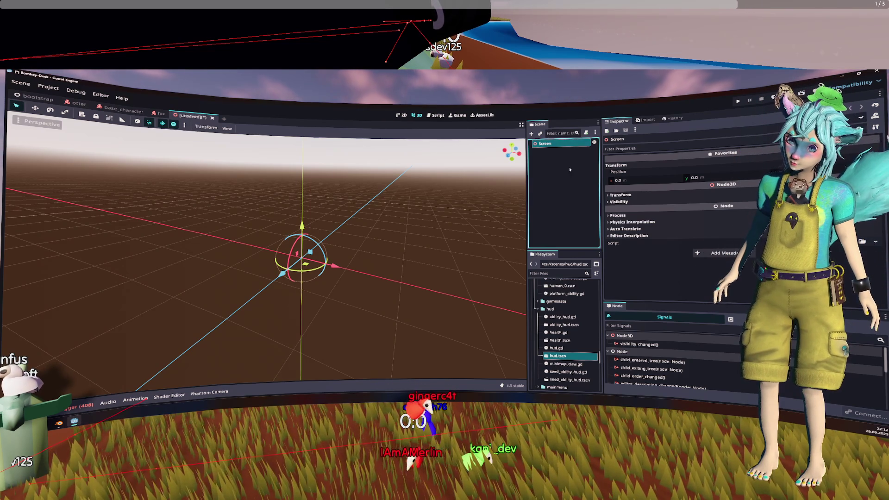
pyautogui.doubleClick(551, 147)
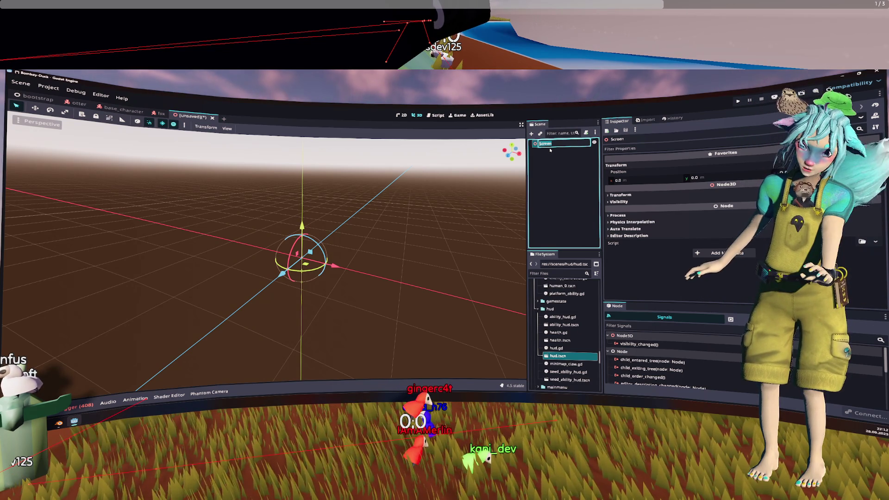
pyautogui.write('Scree')
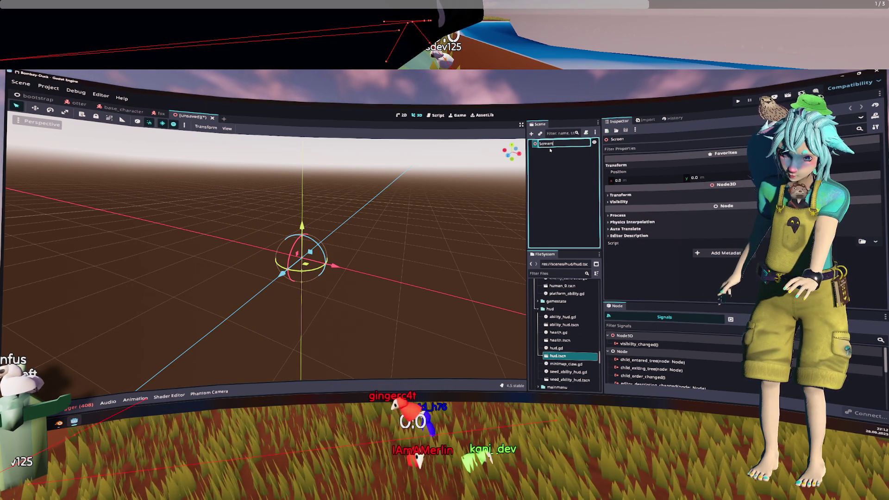
pyautogui.write('X')
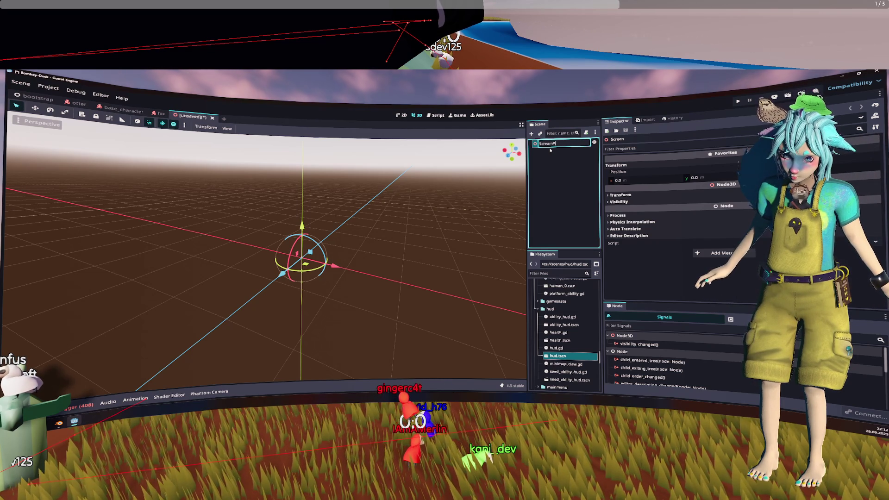
pyautogui.write('icles')
pyautogui.press('Return')
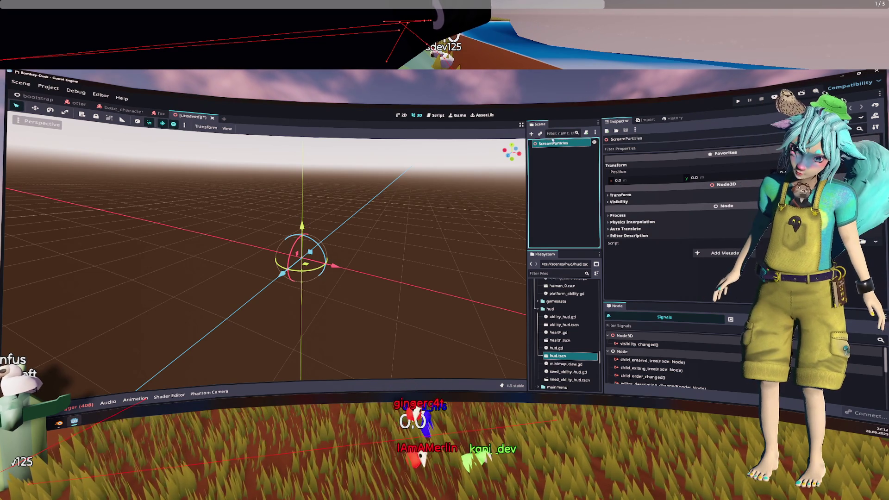
# Change the ScreamParticles root's node type to CPUParticles3D, searching 'cp'.
pyautogui.rightClick(553, 143)
pyautogui.click(573, 223)
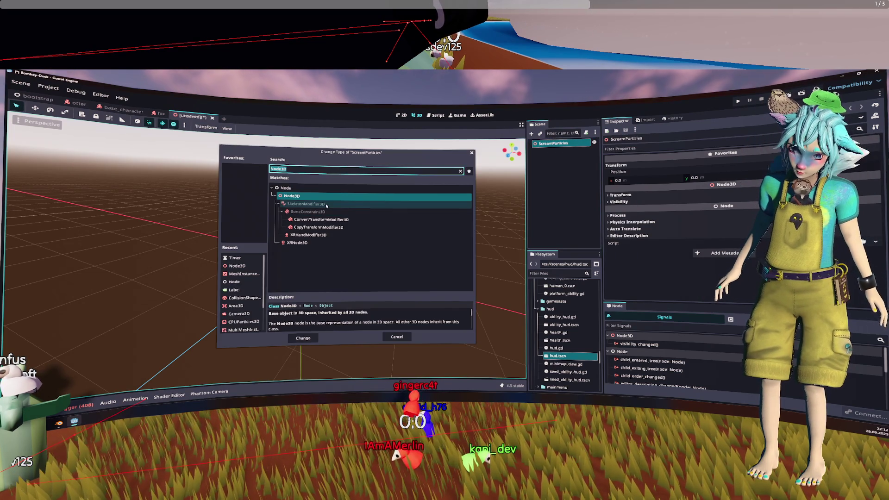
pyautogui.write('cpu')
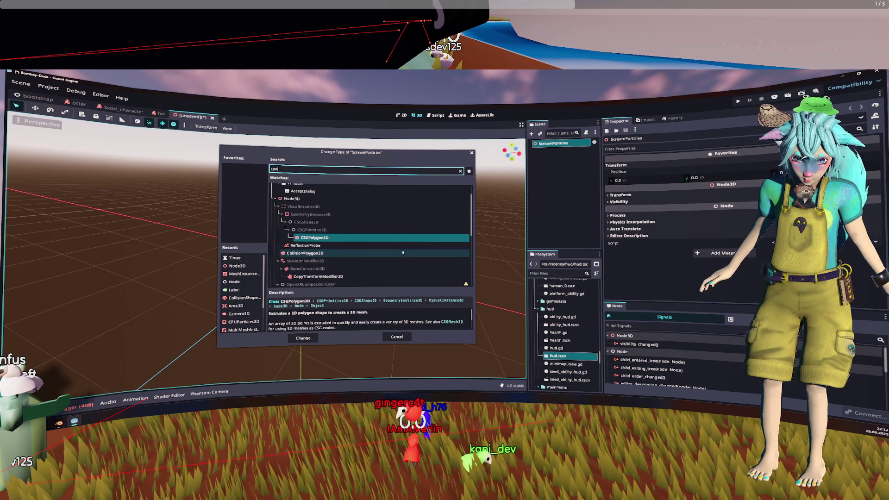
pyautogui.press('Return')
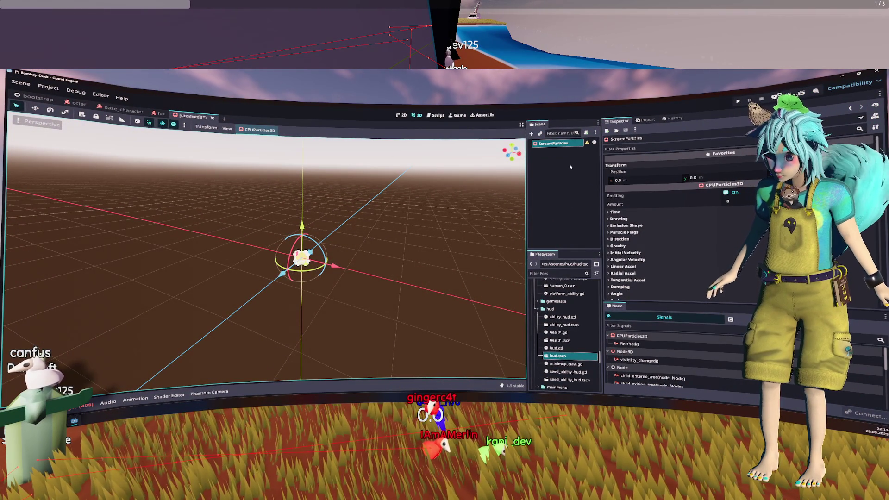
# Expand the CPUParticles3D Drawing section in the Inspector.
pyautogui.click(646, 218)
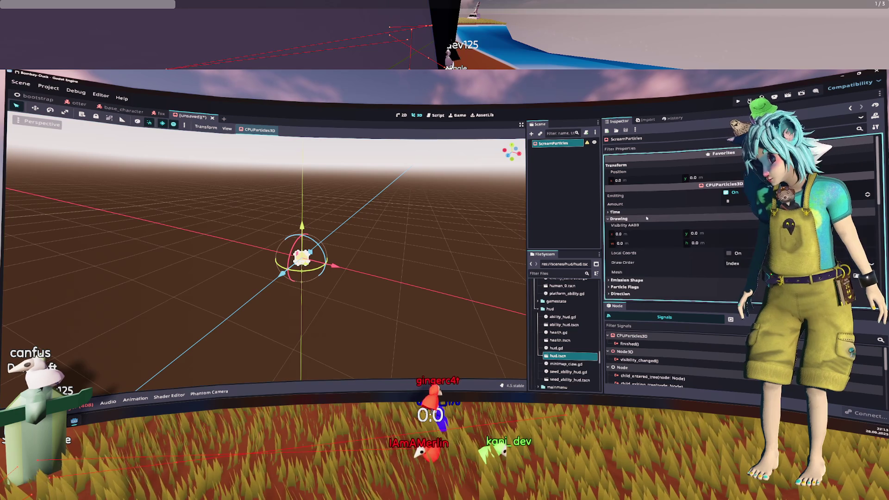
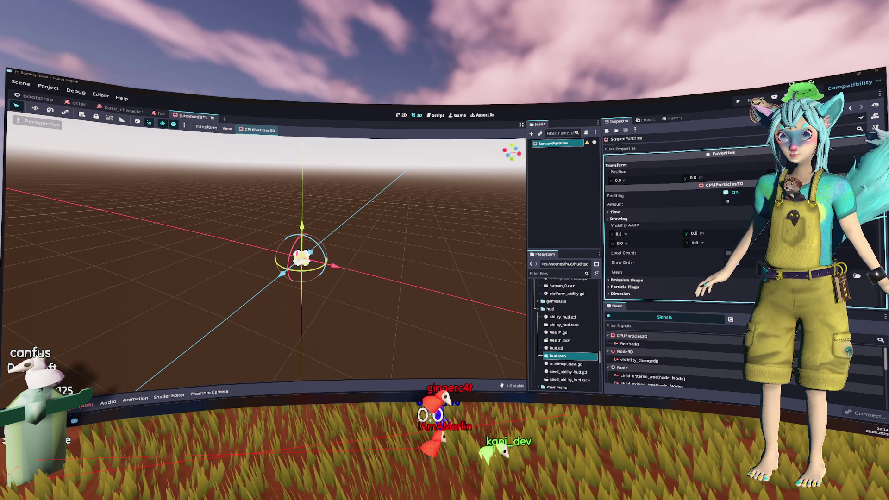
# Reselect ScreamParticles and expand its Emission Shape settings to reach the Drawing Mesh property.
pyautogui.click(565, 196)
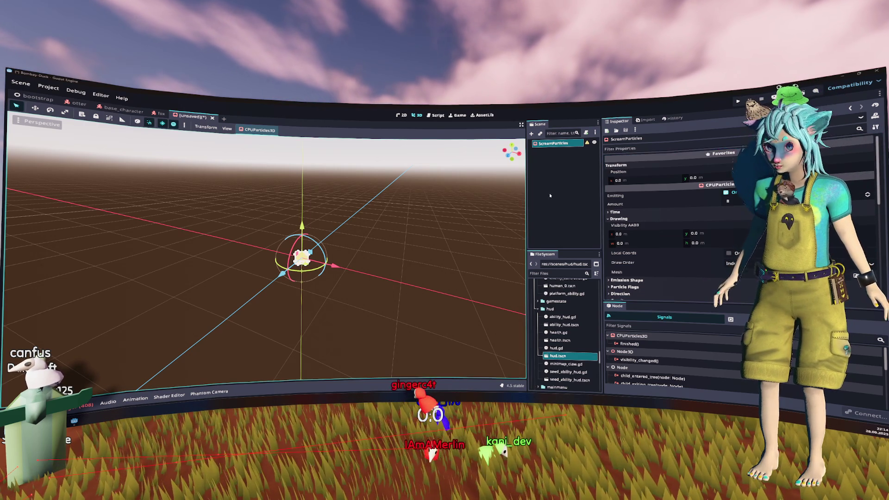
pyautogui.click(553, 143)
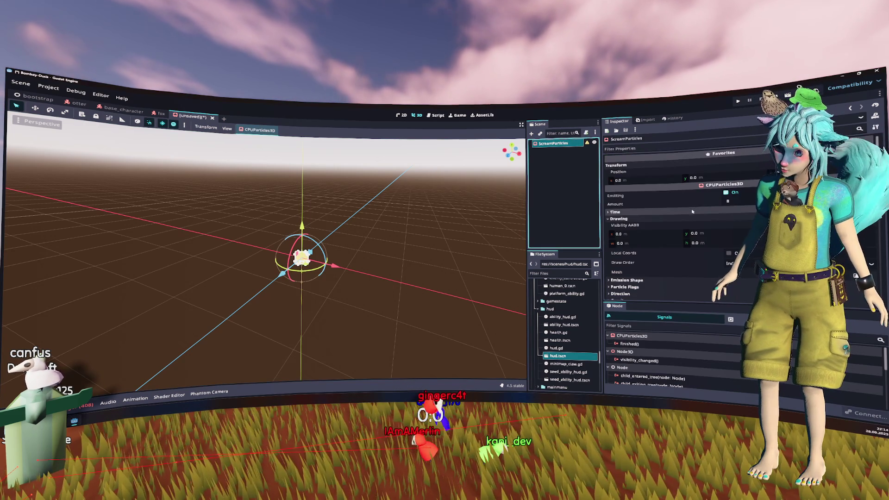
pyautogui.click(675, 207)
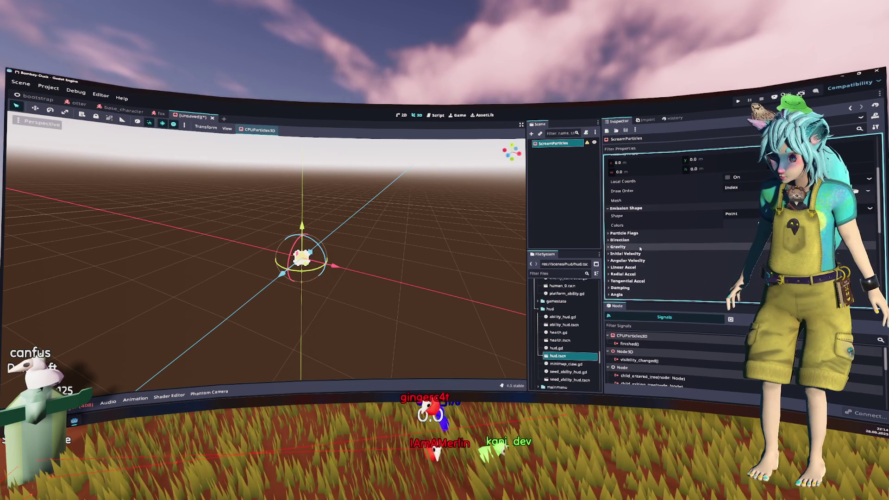
pyautogui.scroll(2, 649, 233)
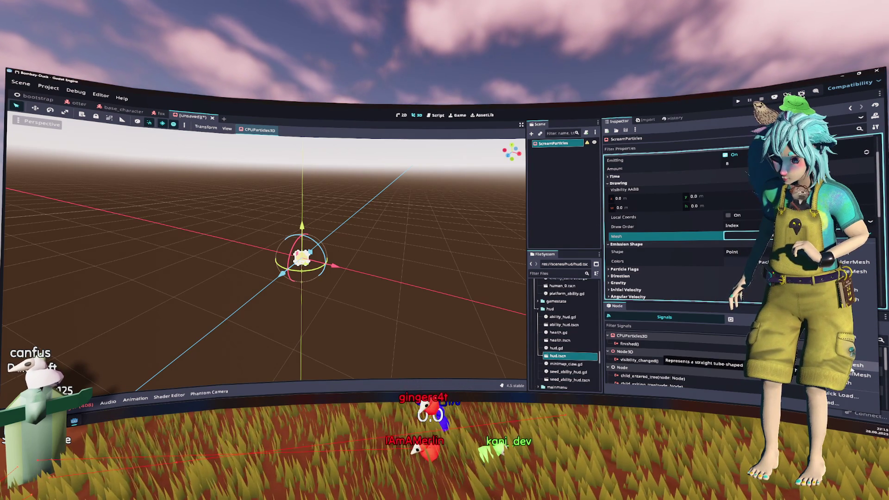
# Assign a new TubeTrailMesh as the particle mesh and expand its properties.
pyautogui.click(857, 359)
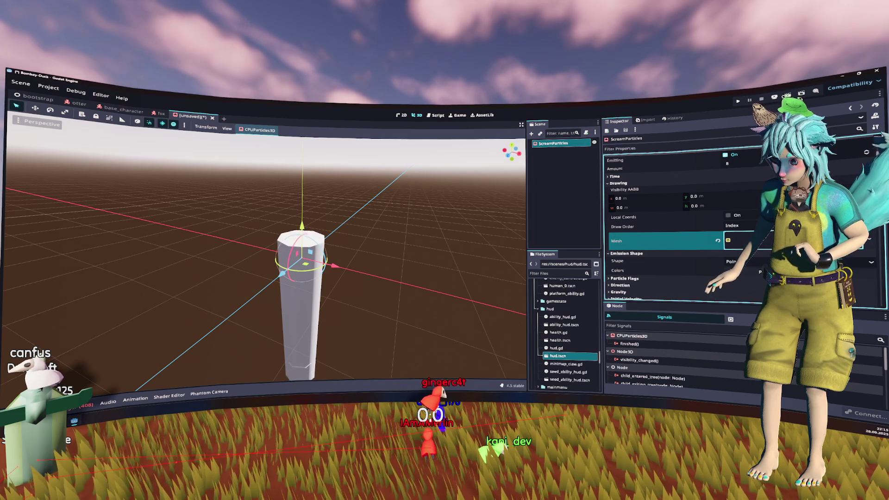
pyautogui.click(725, 235)
pyautogui.scroll(-3, 722, 232)
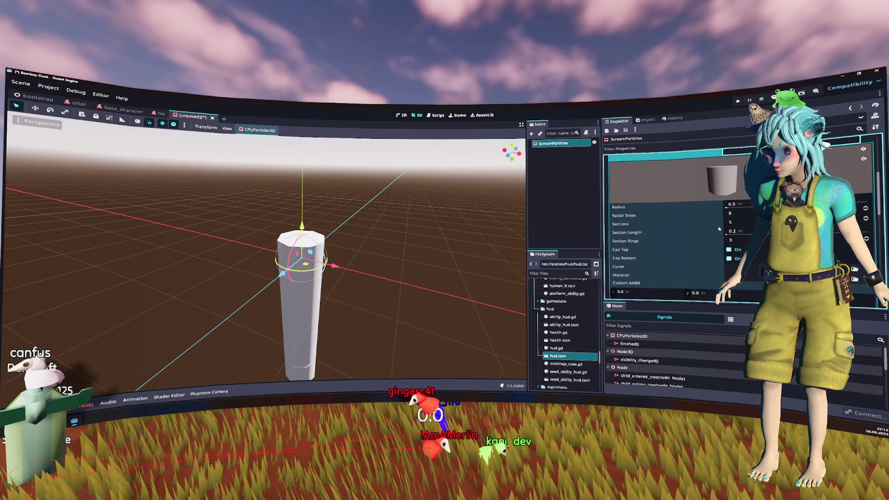
pyautogui.scroll(-1, 725, 233)
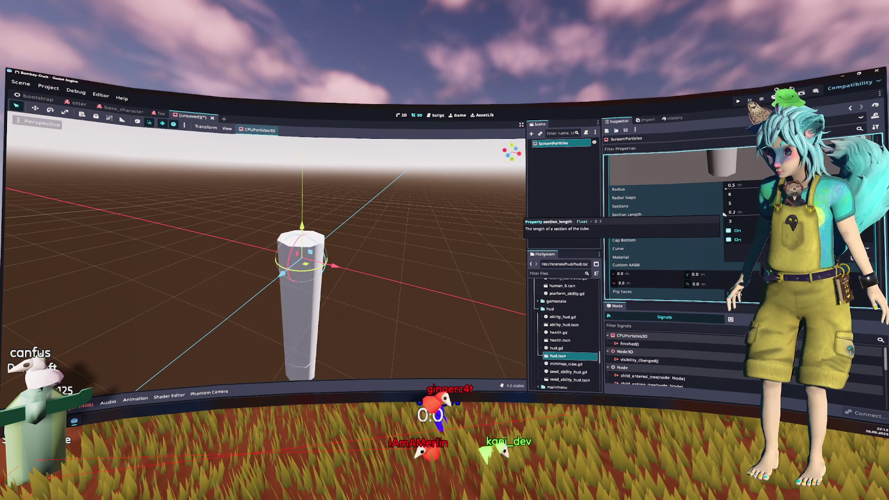
# Set the tube mesh to radius 0.1, 6 radial steps, section length 0.1 and 3 section rings.
pyautogui.click(747, 188)
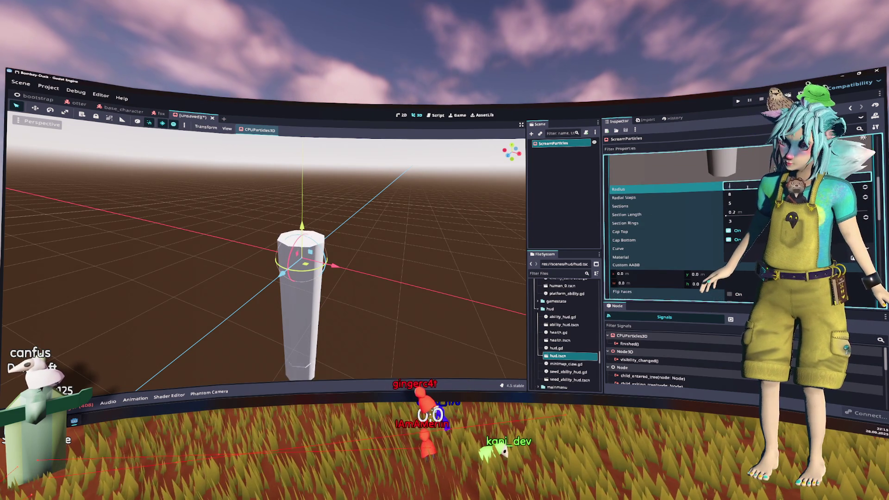
pyautogui.write('0.1')
pyautogui.press('Return')
pyautogui.press('Tab')
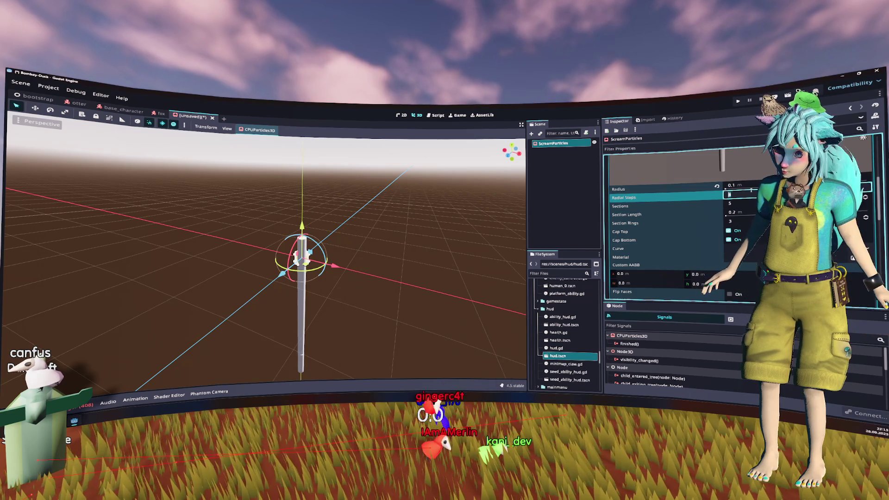
pyautogui.write('6')
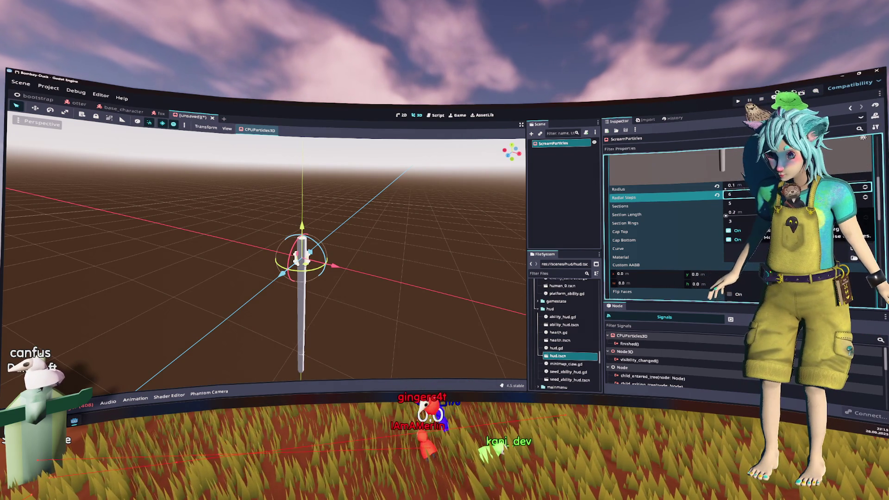
pyautogui.press('Return')
pyautogui.press('Tab')
pyautogui.press('Tab')
pyautogui.write('0.1')
pyautogui.press('Return')
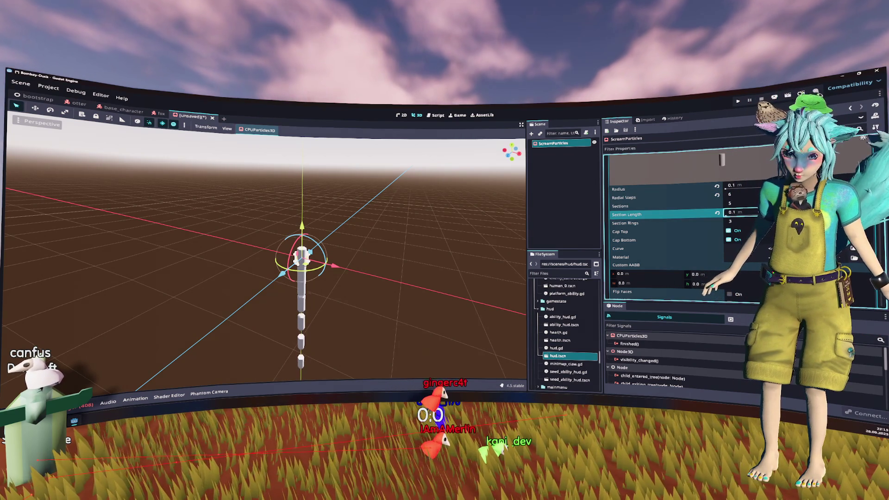
pyautogui.press('Tab')
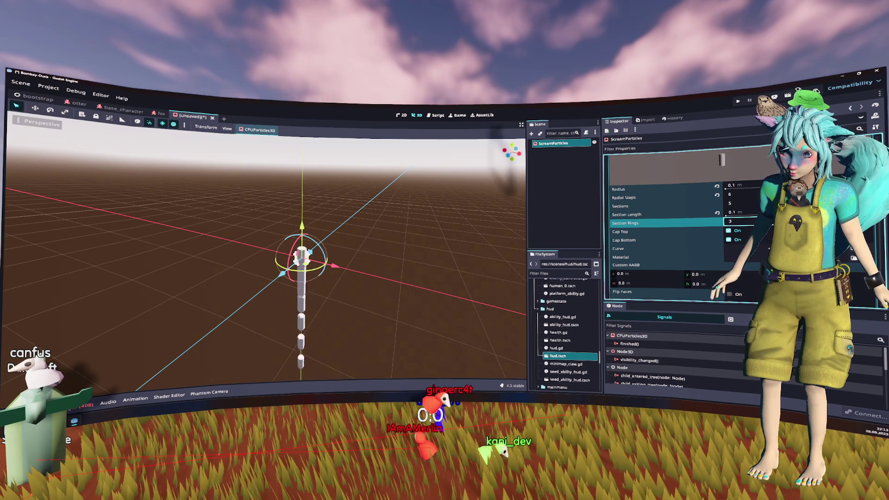
pyautogui.write('3')
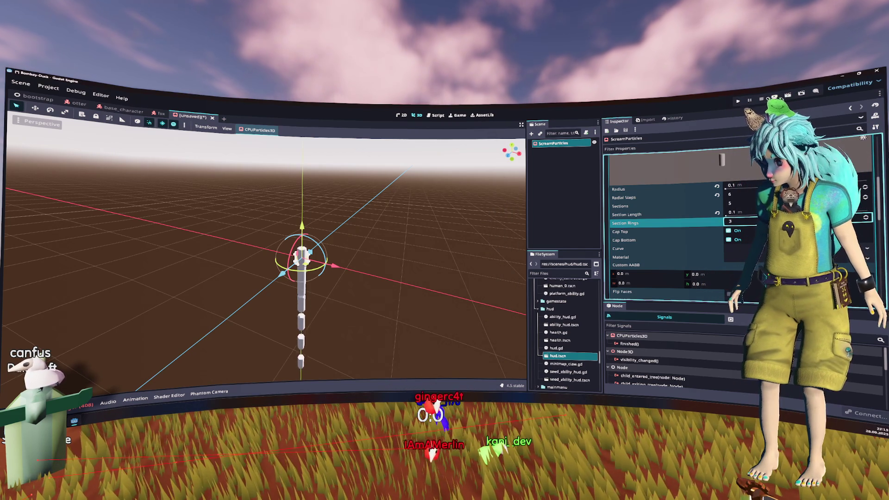
pyautogui.scroll(-8, 672, 227)
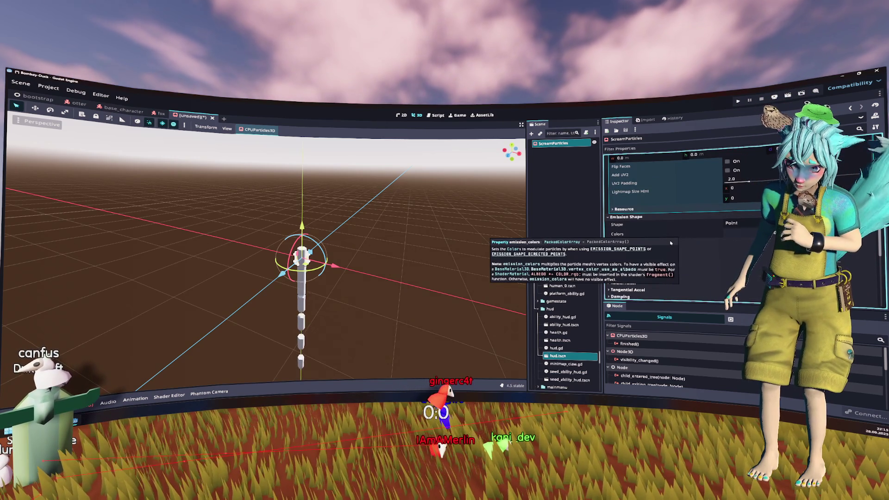
# Set the initial velocity range to 1.0 minimum and 10.0 maximum.
pyautogui.click(695, 241)
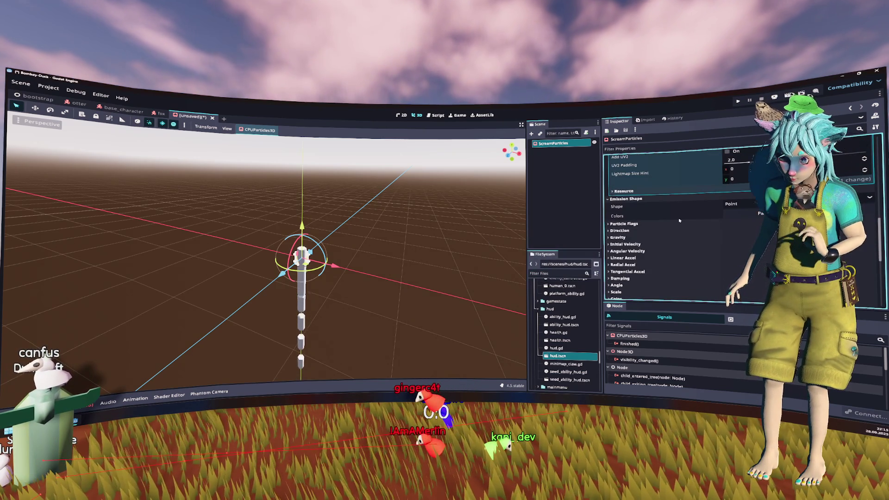
pyautogui.scroll(-2, 644, 232)
pyautogui.click(634, 227)
pyautogui.click(742, 234)
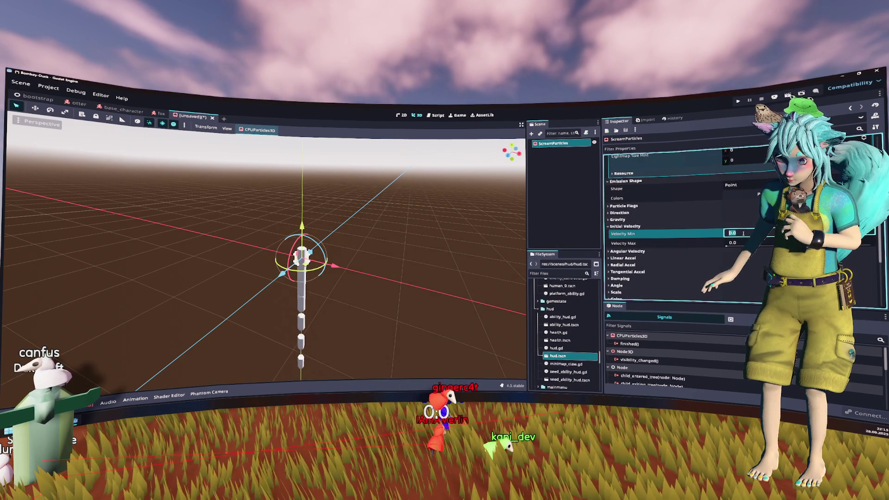
pyautogui.click(743, 243)
pyautogui.write('10')
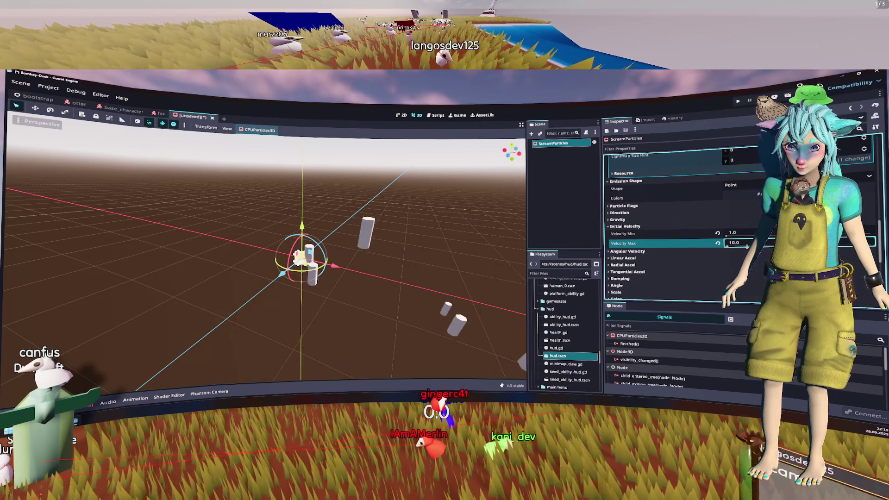
pyautogui.scroll(-15, 646, 228)
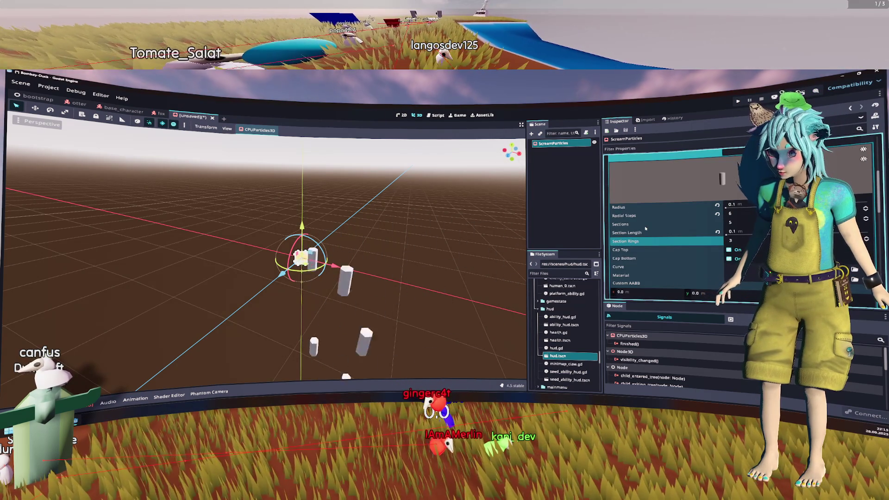
pyautogui.scroll(2, 646, 228)
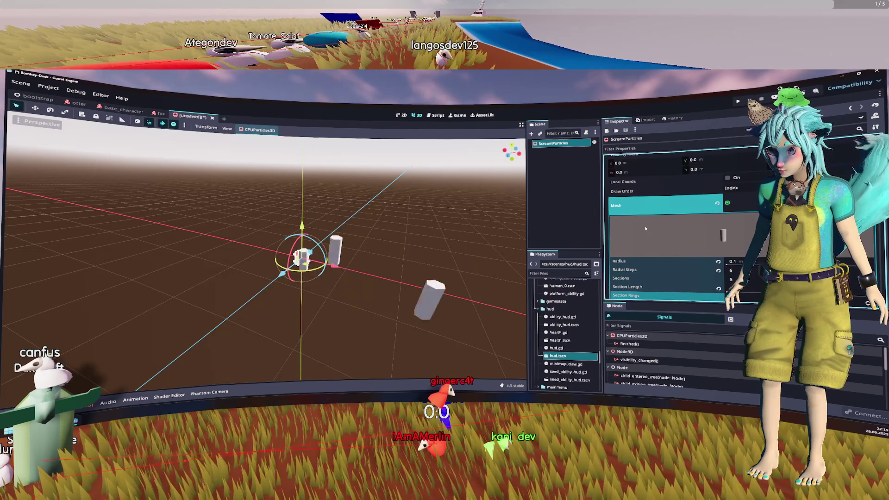
pyautogui.scroll(1, 646, 228)
pyautogui.scroll(-5, 646, 228)
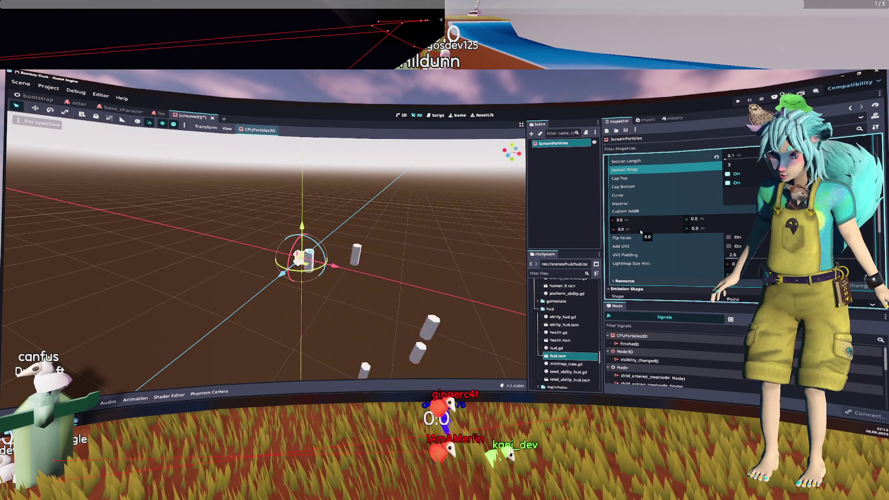
pyautogui.scroll(-2, 642, 235)
pyautogui.scroll(7, 643, 238)
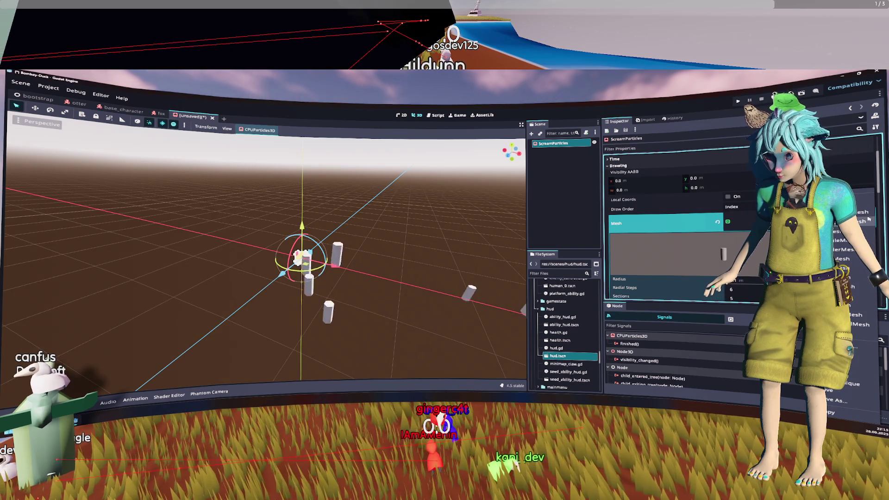
# Replace the particle mesh with a new CapsuleMesh and expand its properties.
pyautogui.click(861, 249)
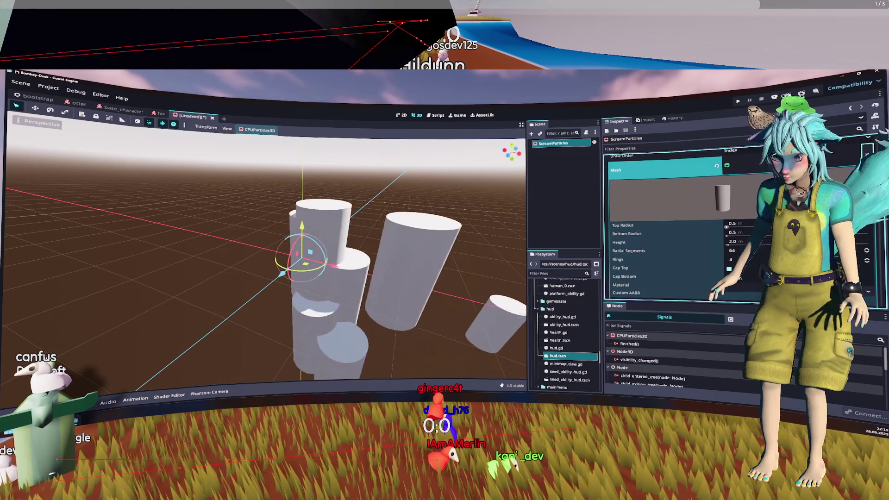
pyautogui.scroll(-2, 680, 230)
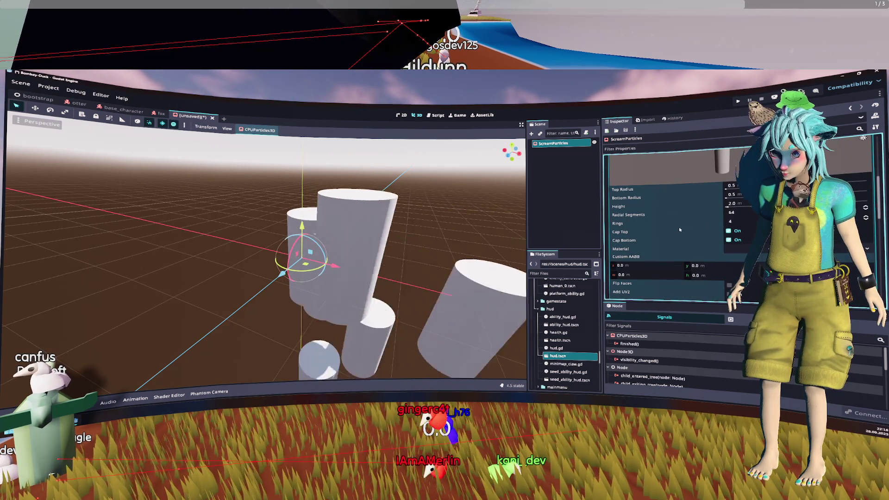
pyautogui.scroll(3, 680, 230)
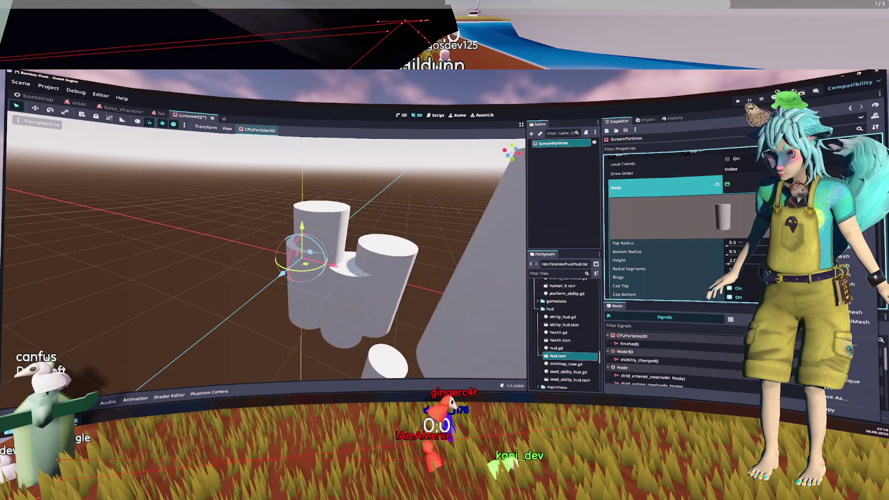
pyautogui.click(868, 175)
pyautogui.click(862, 240)
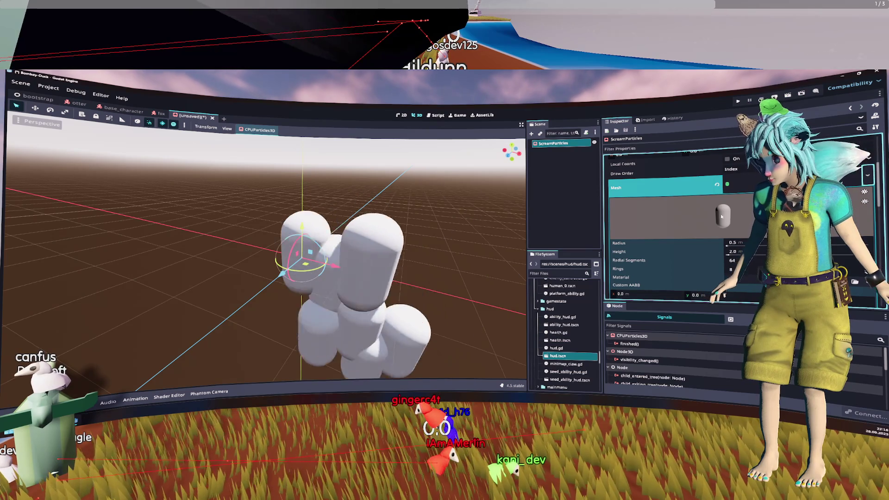
# Give the capsule a height of 0.8 m and a radius of 0.05 m.
pyautogui.moveTo(734, 242); pyautogui.dragTo(708, 242)
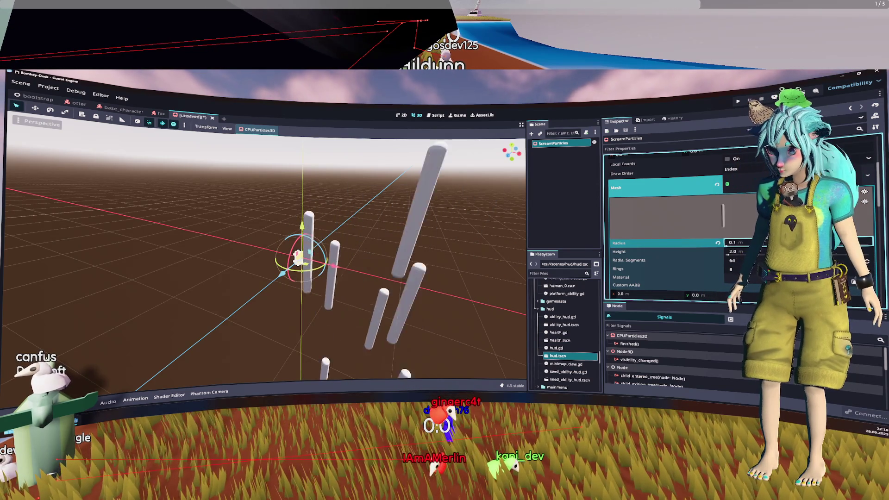
pyautogui.click(741, 251)
pyautogui.write('0.5')
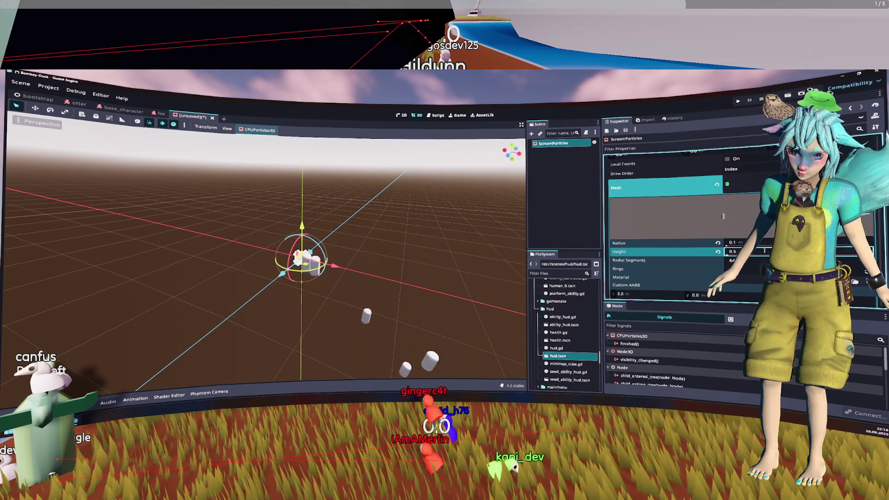
pyautogui.press('BackSpace')
pyautogui.press('BackSpace')
pyautogui.press('BackSpace')
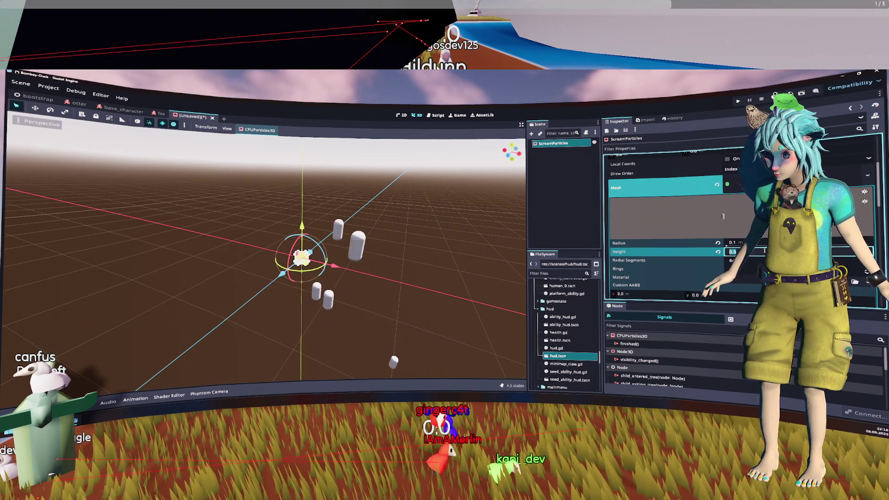
pyautogui.write('0.8')
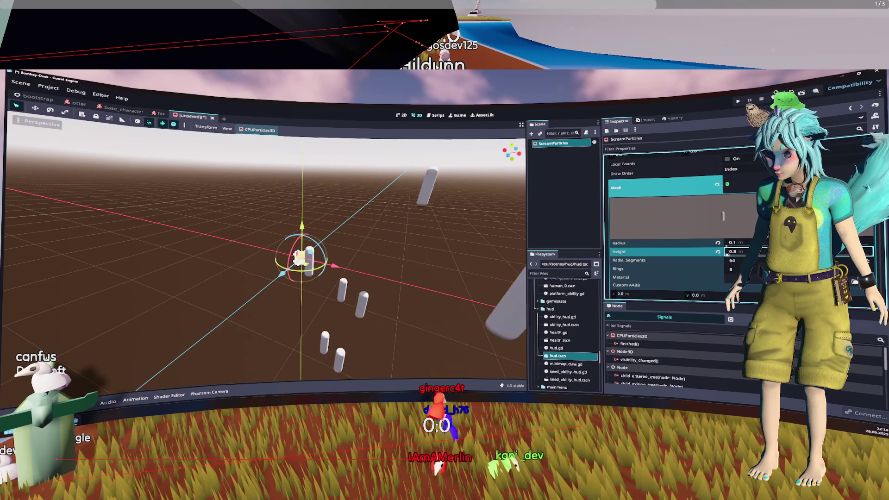
pyautogui.click(766, 242)
pyautogui.write('0.5')
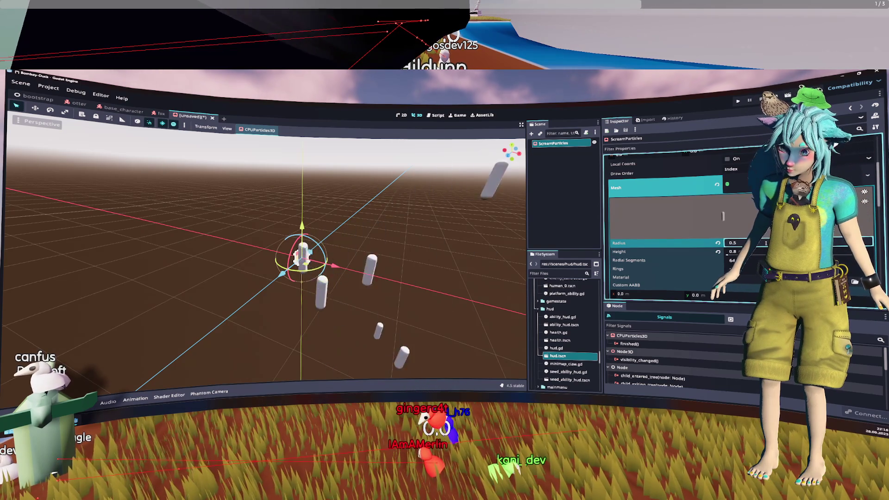
pyautogui.press('BackSpace')
pyautogui.write('05')
pyautogui.press('Return')
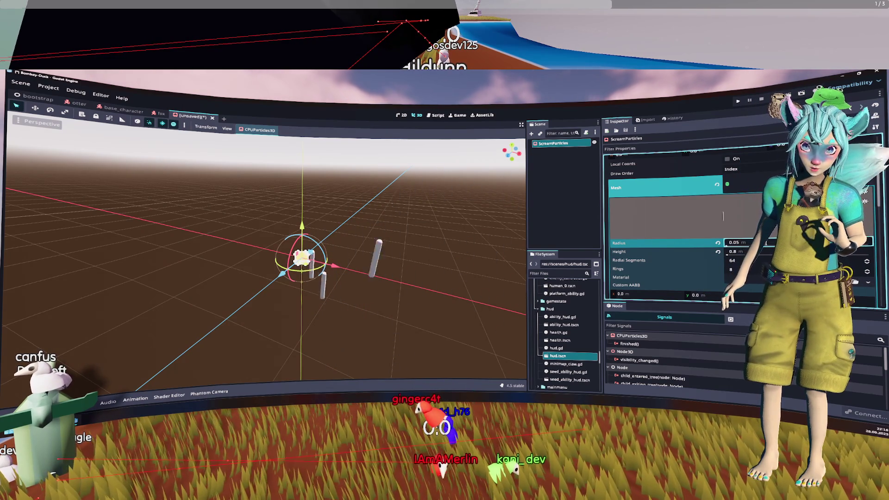
# Set the capsule mesh's Rings to 4.
pyautogui.scroll(-1, 686, 227)
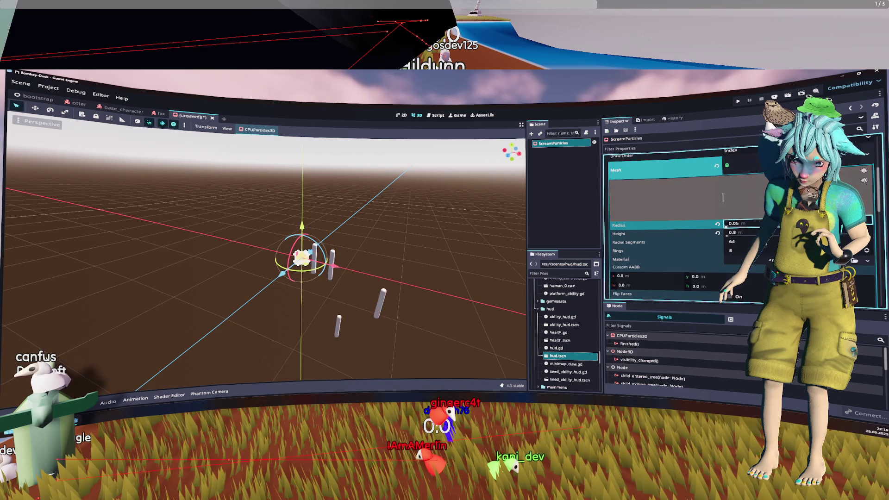
pyautogui.scroll(-2, 741, 222)
pyautogui.click(746, 213)
pyautogui.write('4')
pyautogui.press('Return')
pyautogui.scroll(-2, 728, 217)
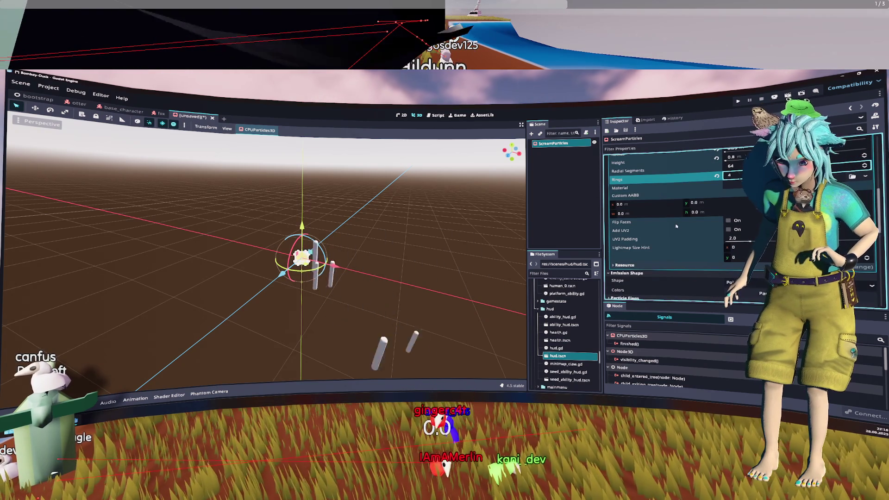
pyautogui.moveTo(676, 226)
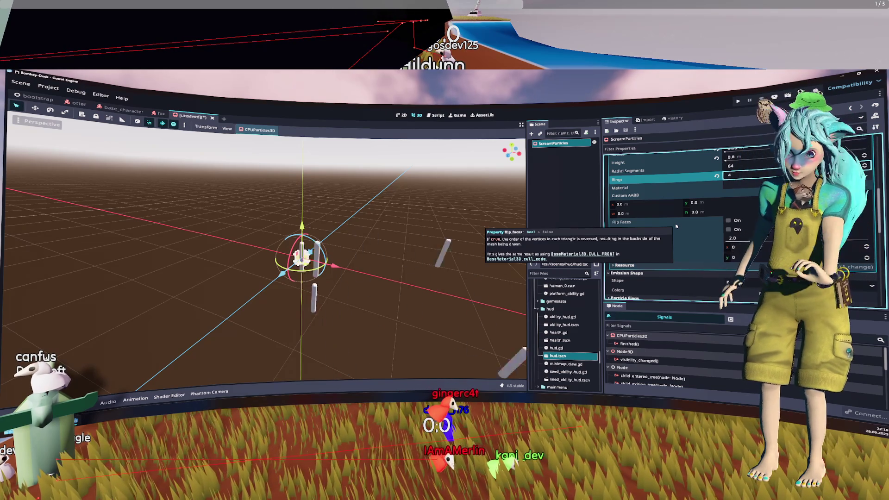
pyautogui.scroll(-2, 677, 226)
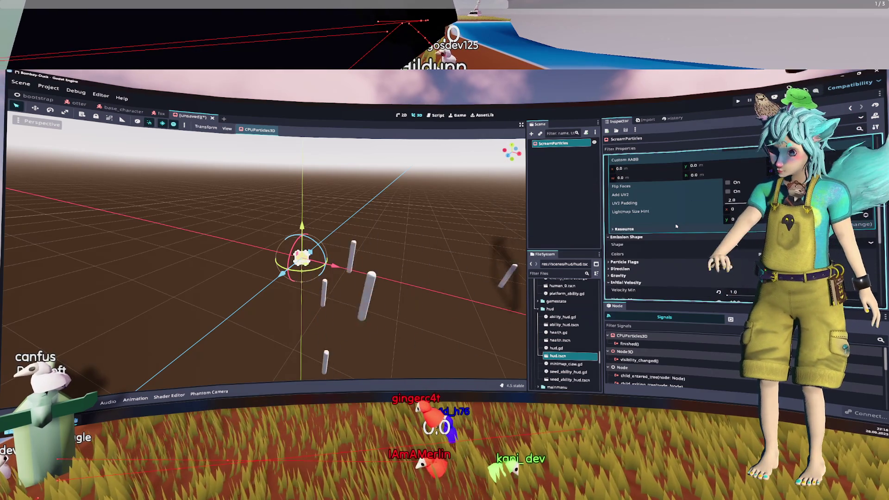
pyautogui.scroll(-3, 676, 226)
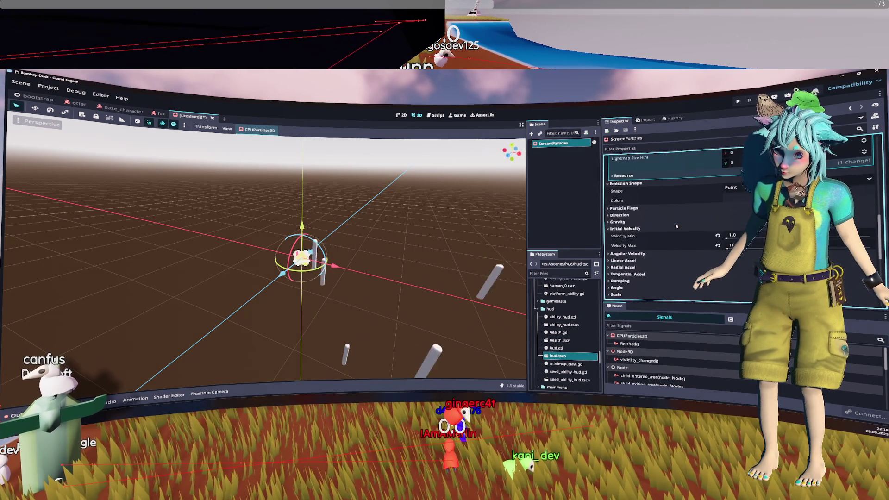
pyautogui.scroll(-1, 677, 226)
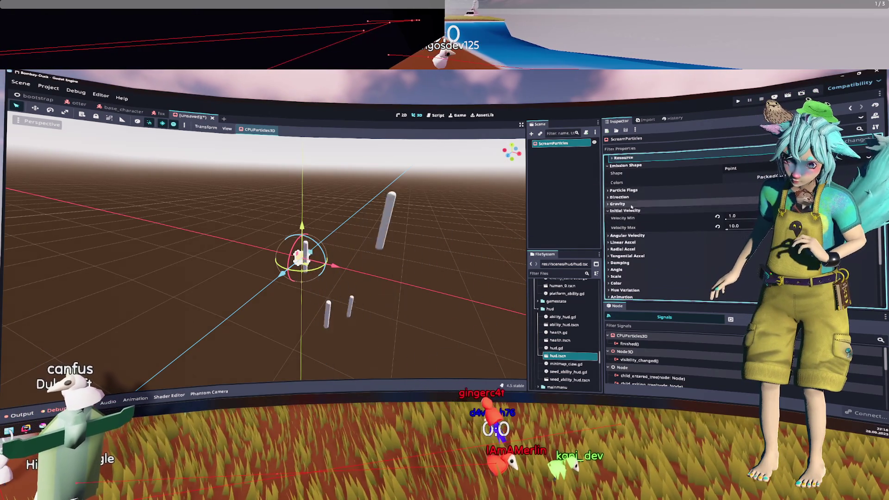
# Change the emission direction Spread from 45.0 to 0.0.
pyautogui.click(621, 197)
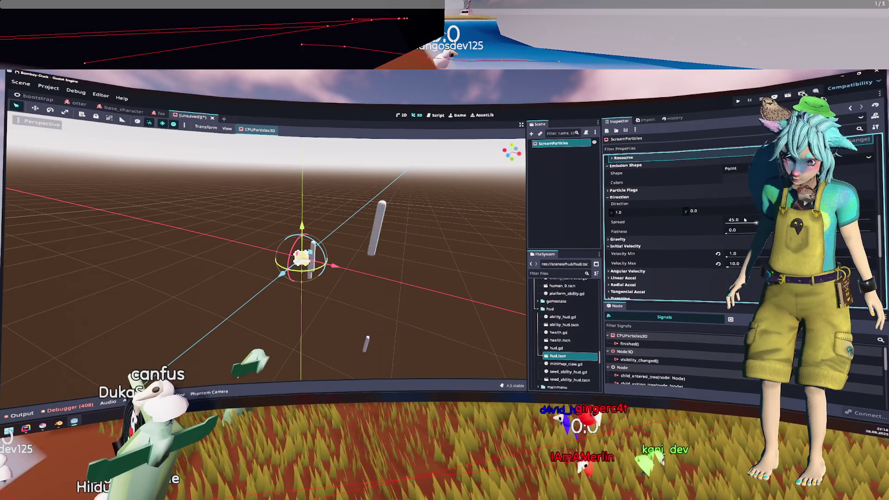
pyautogui.click(745, 220)
pyautogui.write('0')
pyautogui.press('Return')
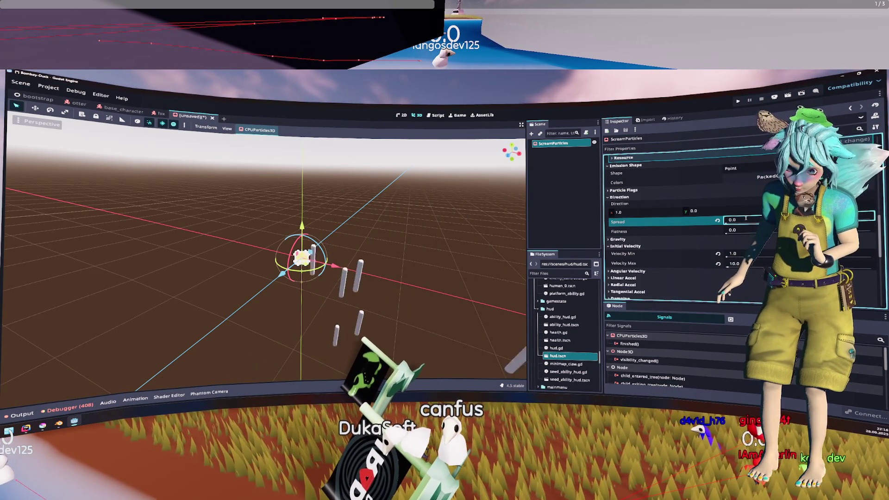
pyautogui.scroll(5, 685, 204)
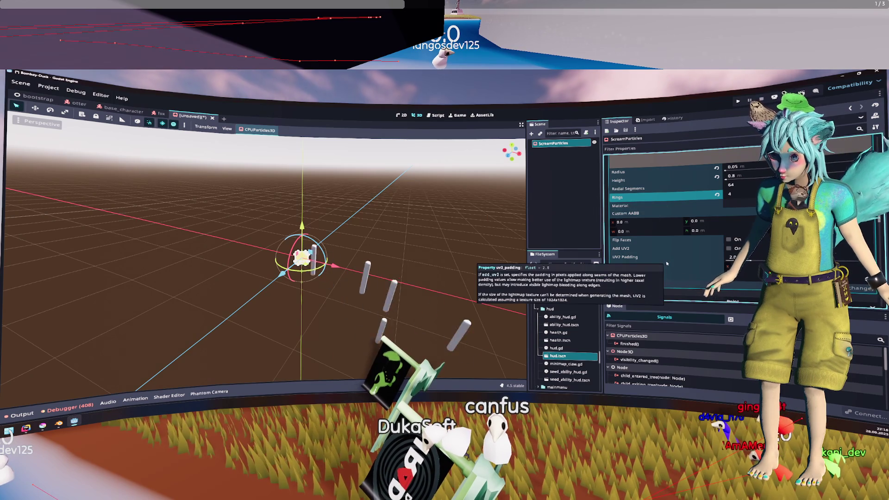
pyautogui.scroll(-5, 659, 240)
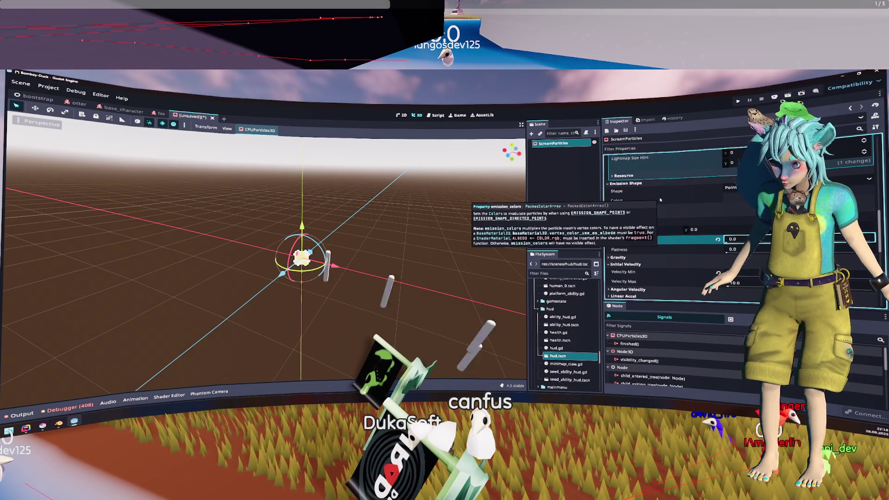
# Enable the Align Y particle flag so streaks face their travel direction.
pyautogui.scroll(-1, 649, 204)
pyautogui.click(649, 191)
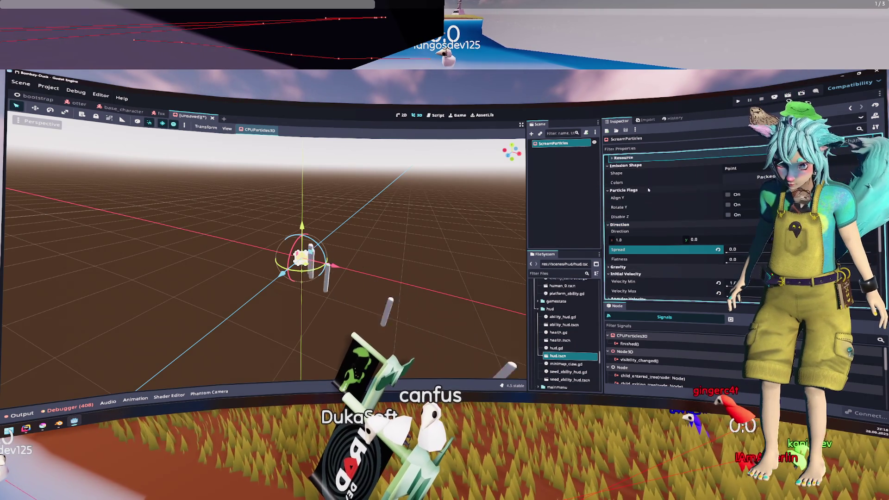
pyautogui.click(735, 205)
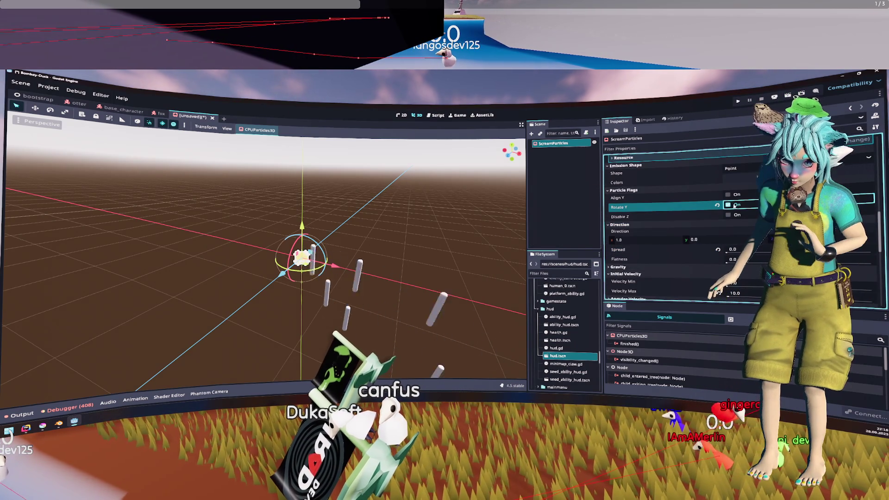
pyautogui.click(737, 195)
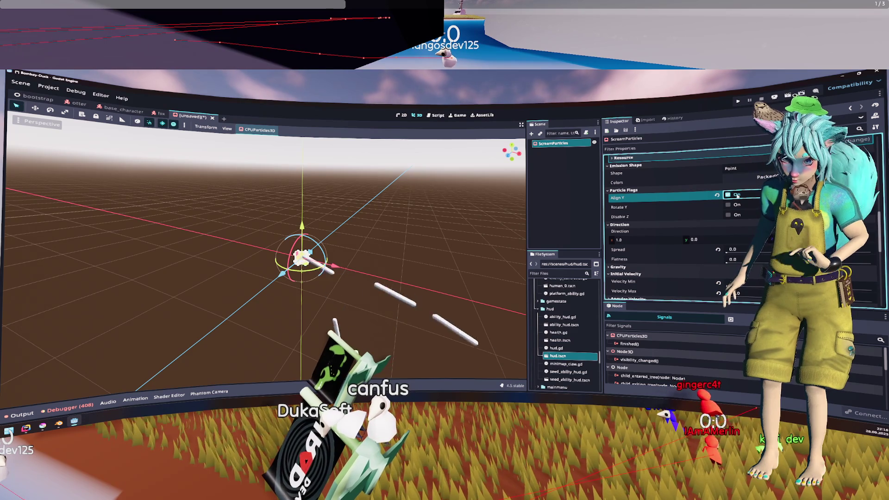
pyautogui.scroll(-2, 681, 195)
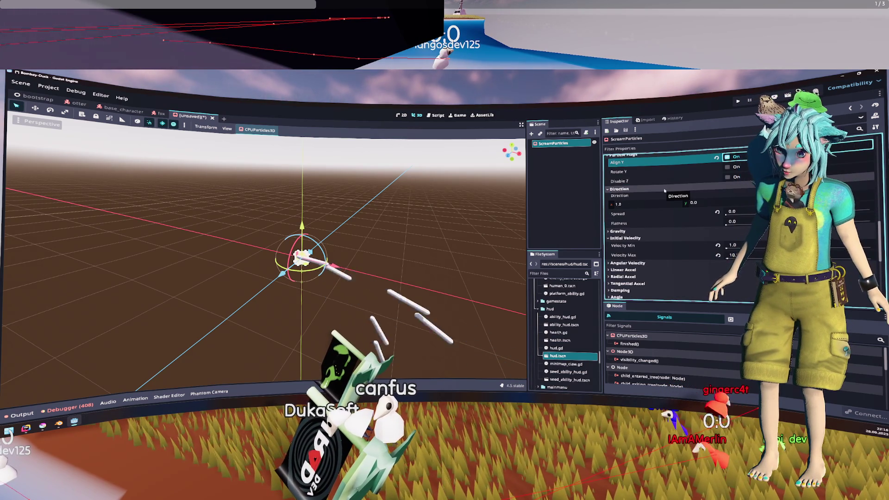
# Set gravity Y to -1.0 and the direction Spread to 20.0.
pyautogui.click(732, 212)
pyautogui.write('45')
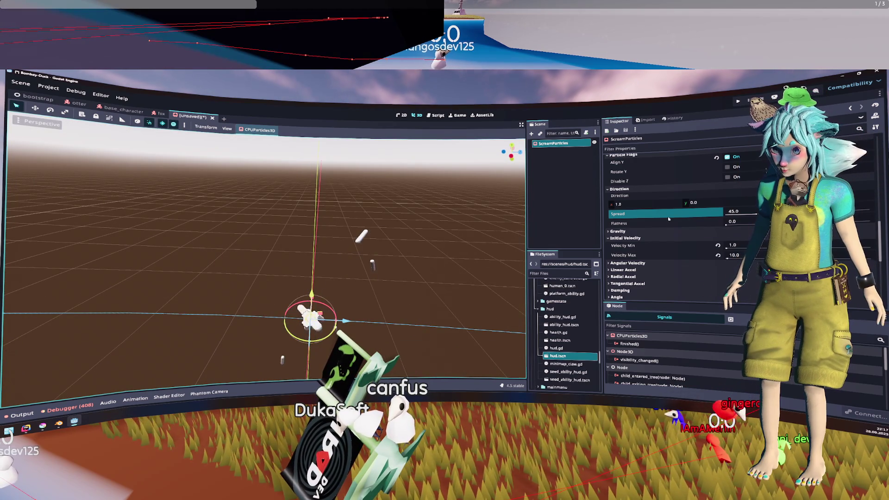
pyautogui.click(676, 229)
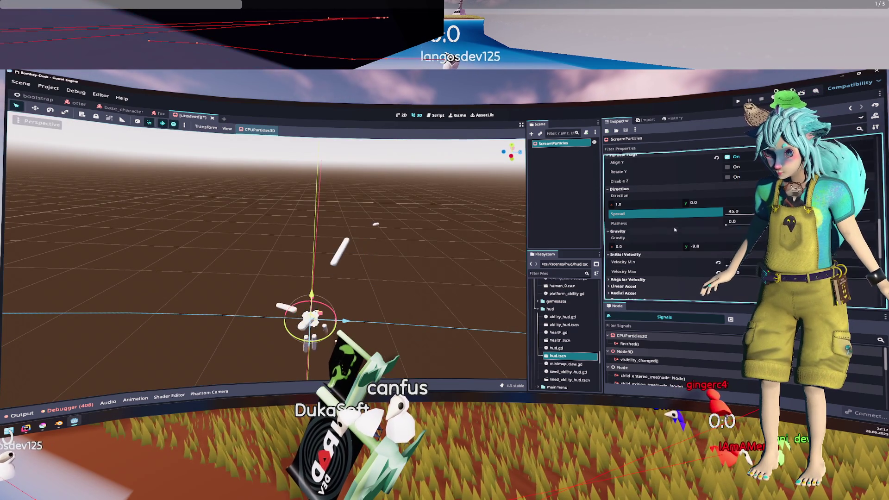
pyautogui.click(732, 246)
pyautogui.write('1')
pyautogui.click(739, 210)
pyautogui.write('20.0')
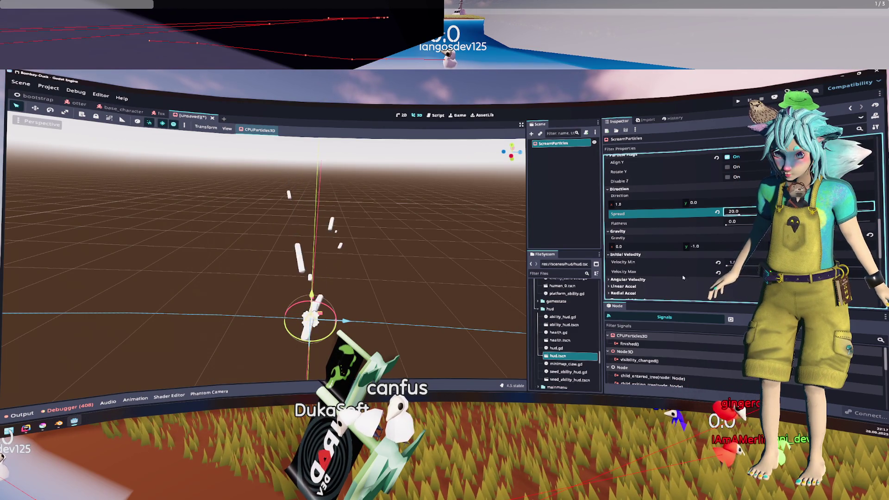
pyautogui.scroll(-2, 663, 282)
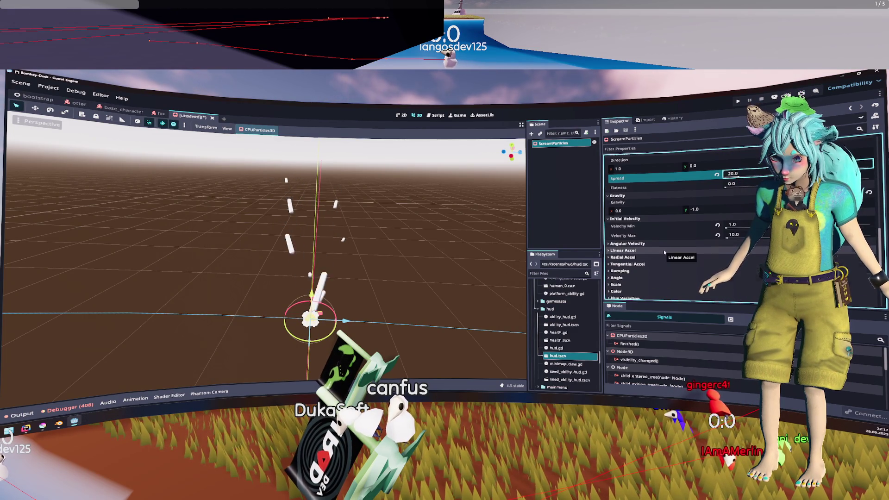
# Expand Linear Accel and set its minimum to -1.0, viewing the particles from the side.
pyautogui.click(623, 250)
pyautogui.click(731, 268)
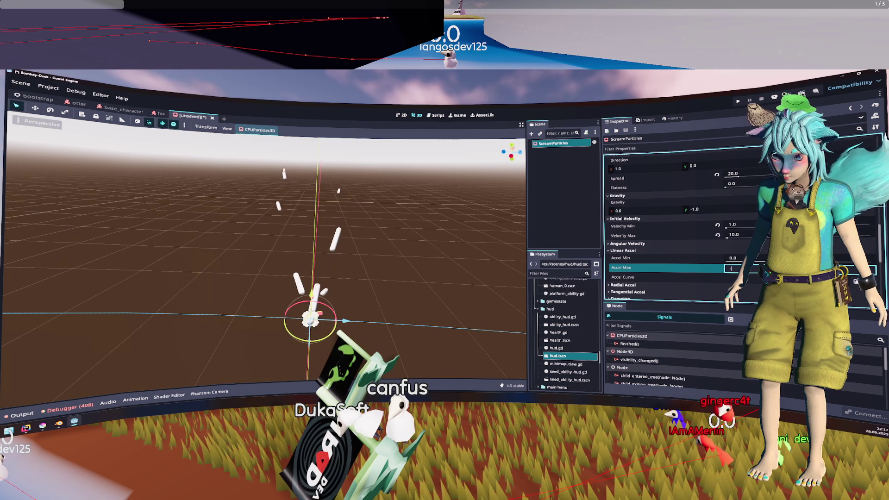
pyautogui.moveTo(352, 232); pyautogui.dragTo(399, 235)
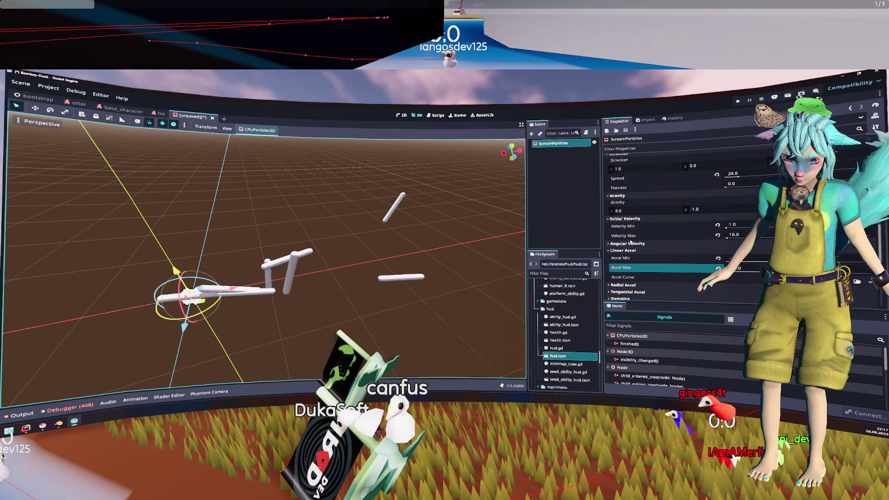
pyautogui.click(732, 258)
pyautogui.press('Return')
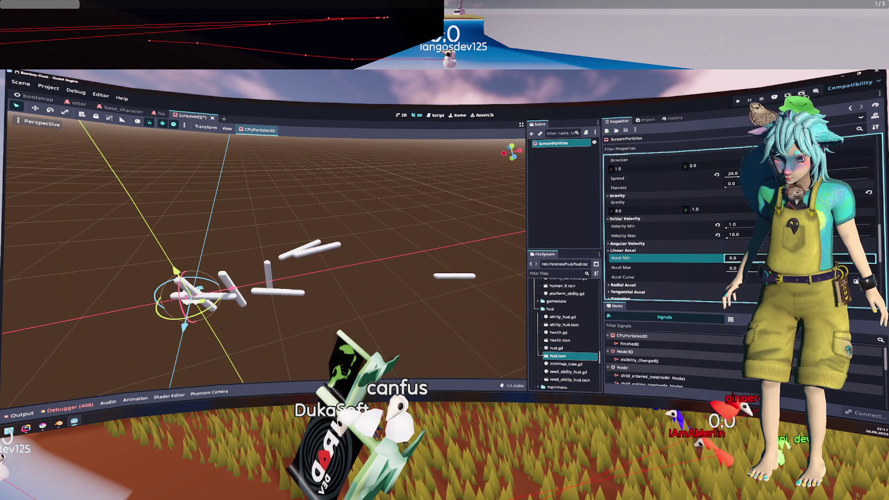
pyautogui.write('-10')
pyautogui.press('Return')
pyautogui.write('-1')
pyautogui.press('Return')
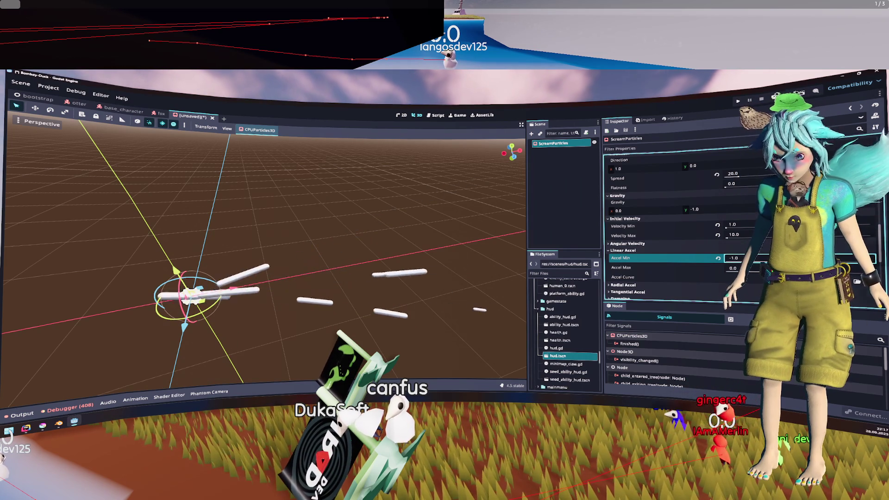
pyautogui.scroll(-2, 695, 253)
# Change the capsule mesh to 8 rings, 0.4 m height and 0.02 m radius.
pyautogui.scroll(-1, 695, 253)
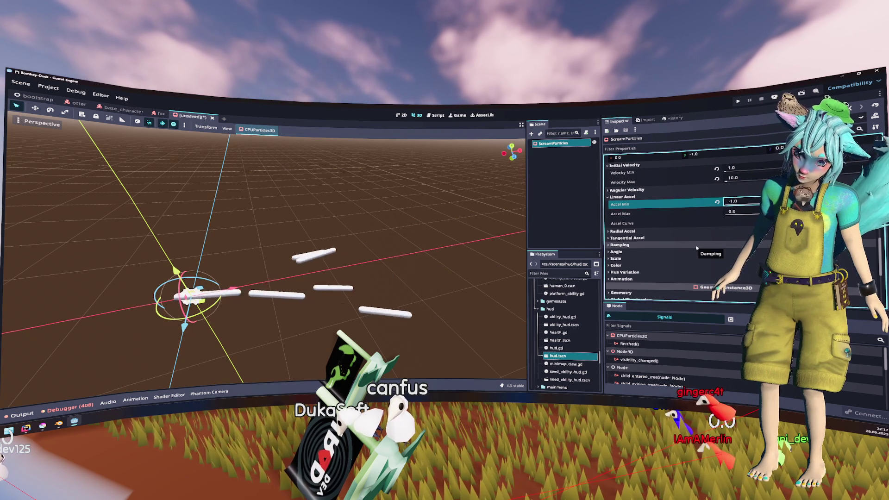
pyautogui.scroll(7, 696, 241)
pyautogui.scroll(5, 696, 234)
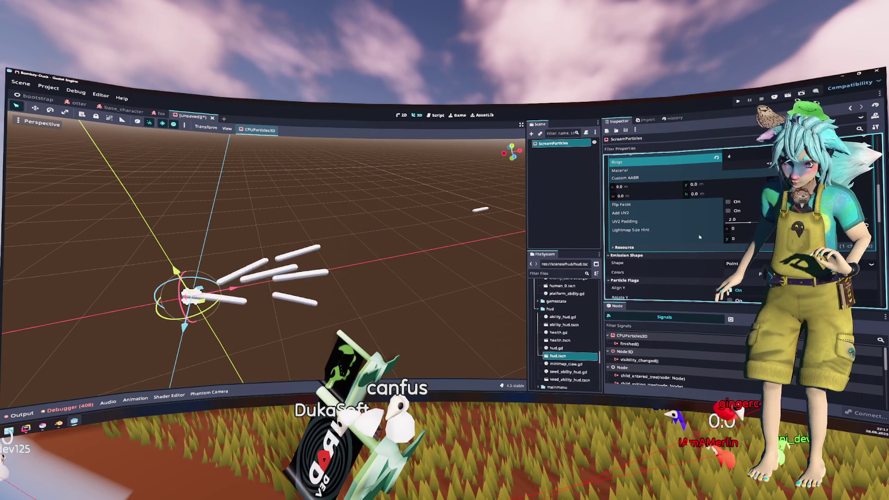
pyautogui.scroll(2, 700, 238)
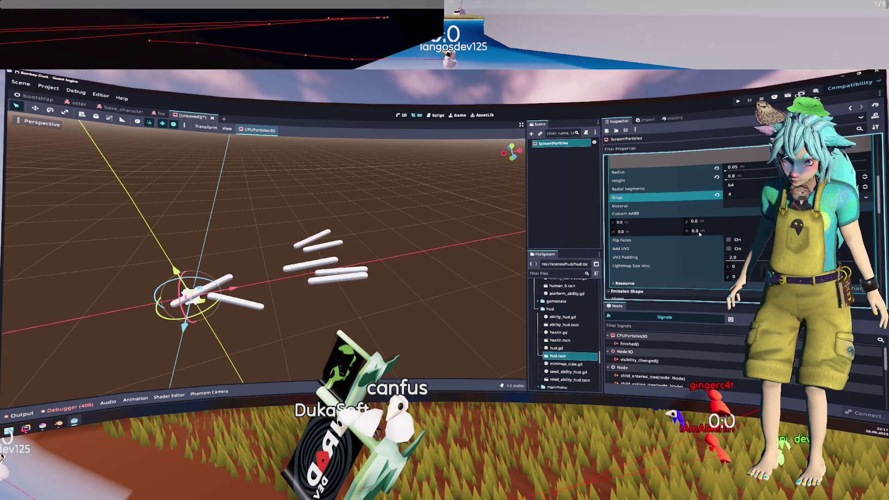
pyautogui.write('8')
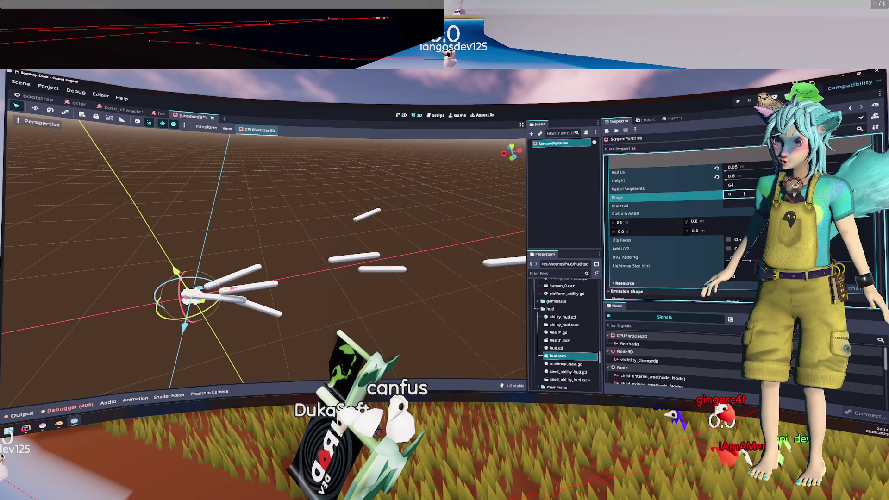
pyautogui.scroll(1, 744, 194)
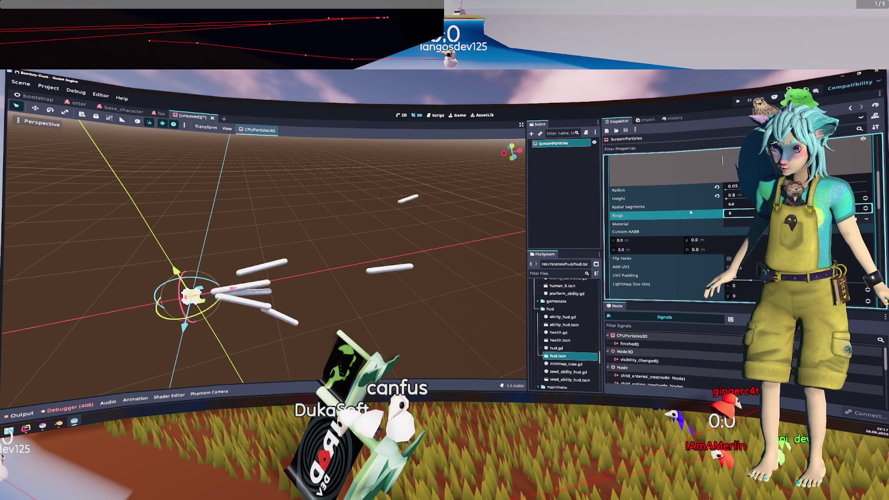
pyautogui.click(741, 195)
pyautogui.write('0.4')
pyautogui.press('Return')
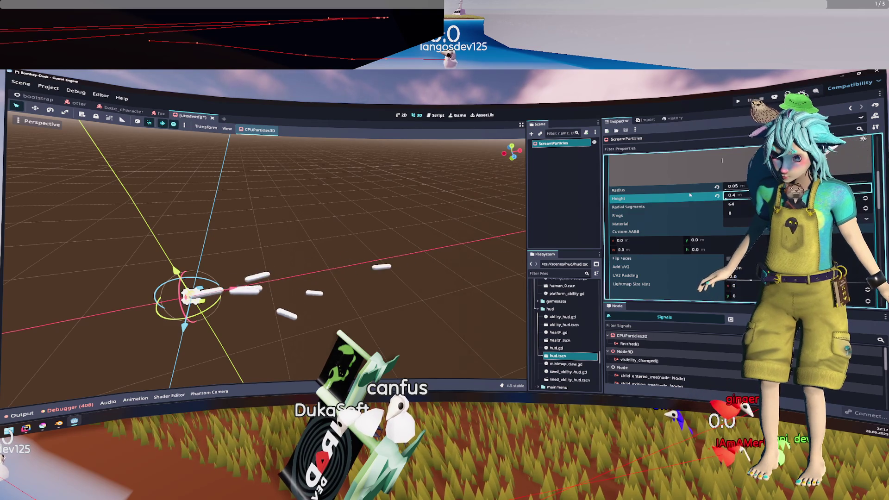
pyautogui.scroll(2, 692, 206)
pyautogui.hotkey('shift', 'Tab')
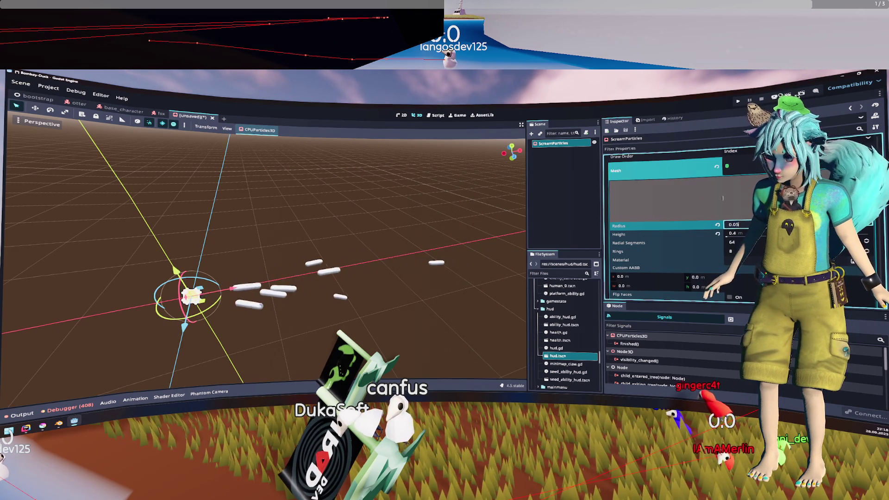
pyautogui.write('0.02')
pyautogui.press('Return')
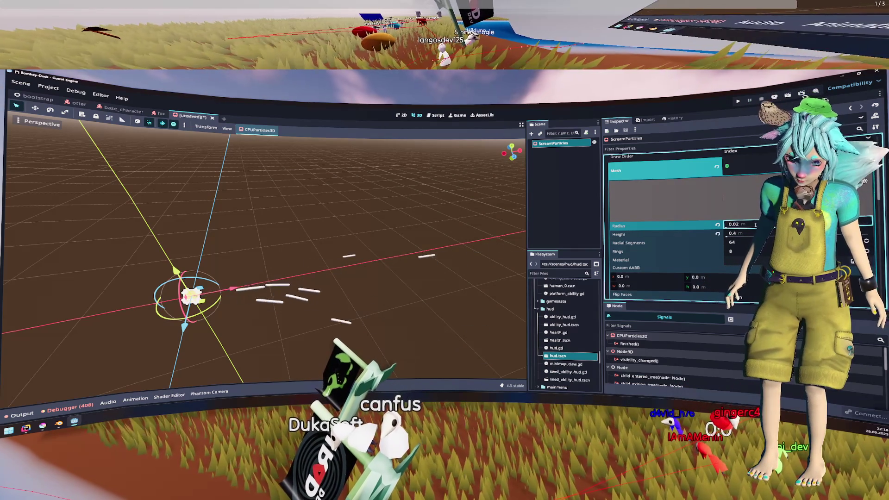
# Raise the maximum initial velocity from 10.0 to 15.0.
pyautogui.scroll(-5, 704, 239)
pyautogui.scroll(-3, 704, 236)
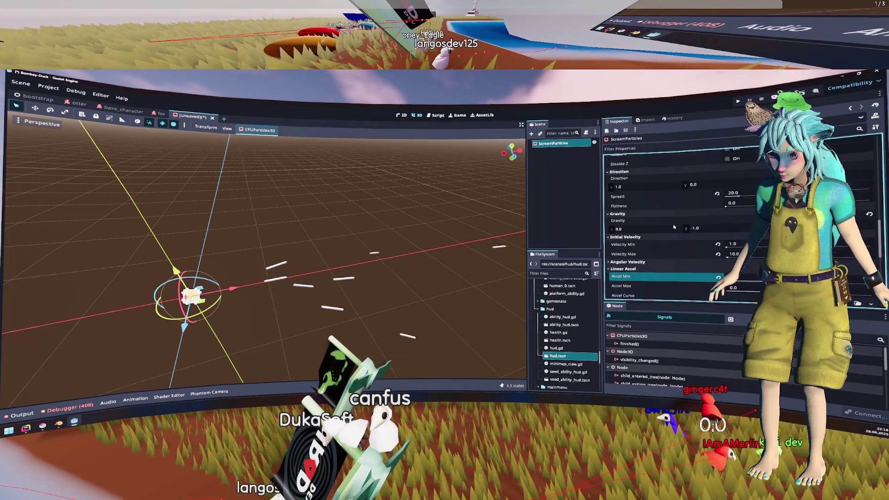
pyautogui.scroll(-1, 702, 226)
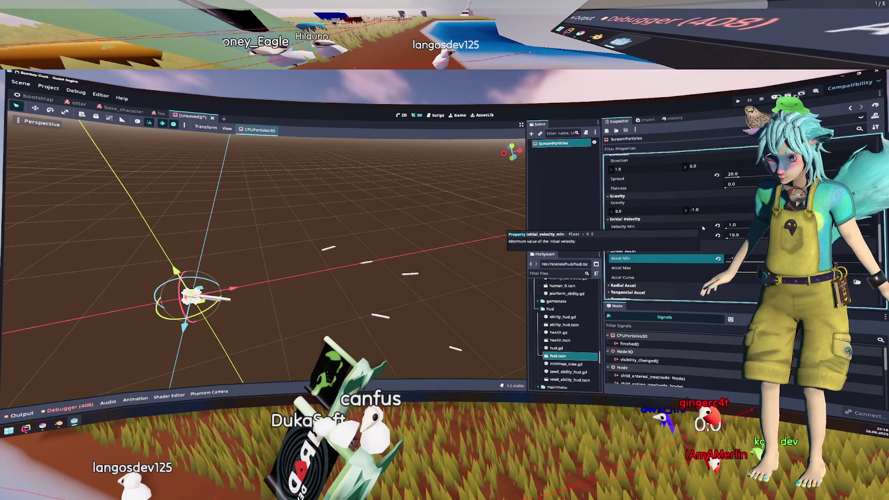
pyautogui.scroll(-1, 703, 228)
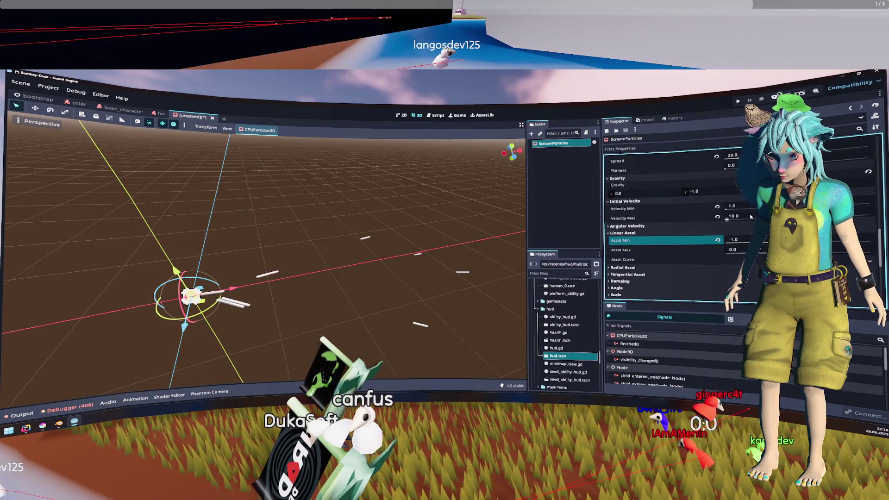
pyautogui.click(751, 216)
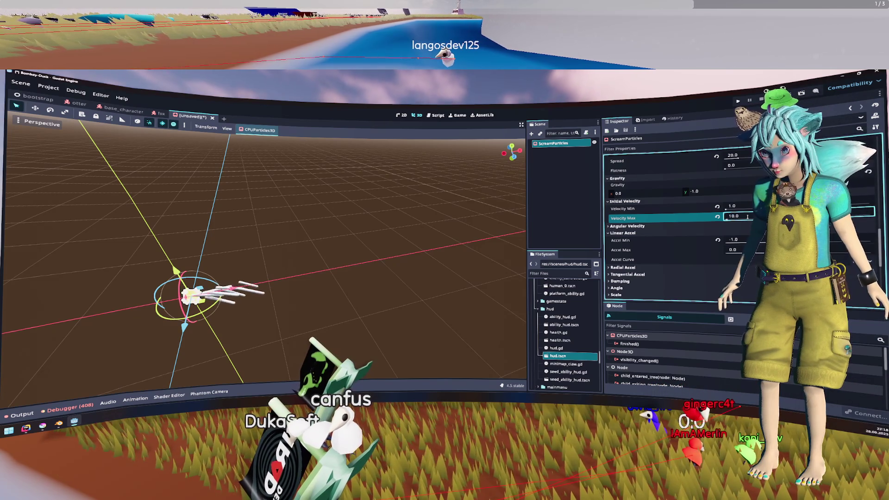
pyautogui.write('15')
pyautogui.press('Return')
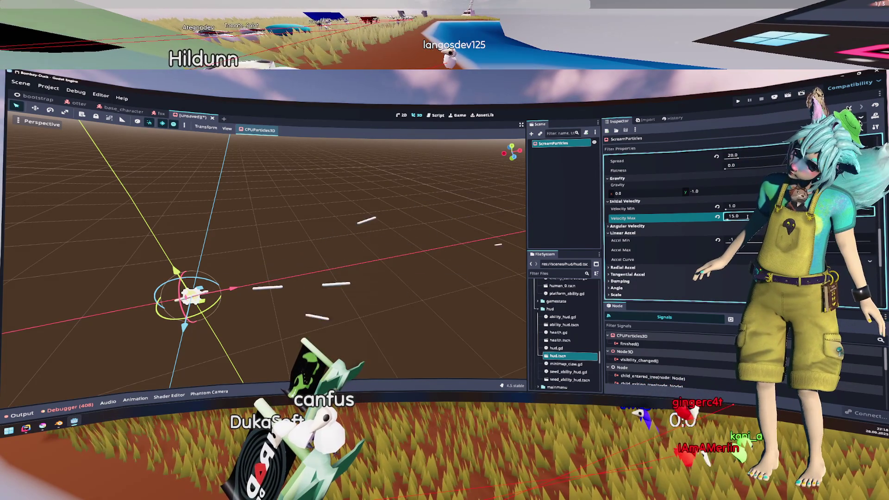
# Expand GeometryInstance3D's Geometry section and select the Material Override field.
pyautogui.scroll(-1, 747, 217)
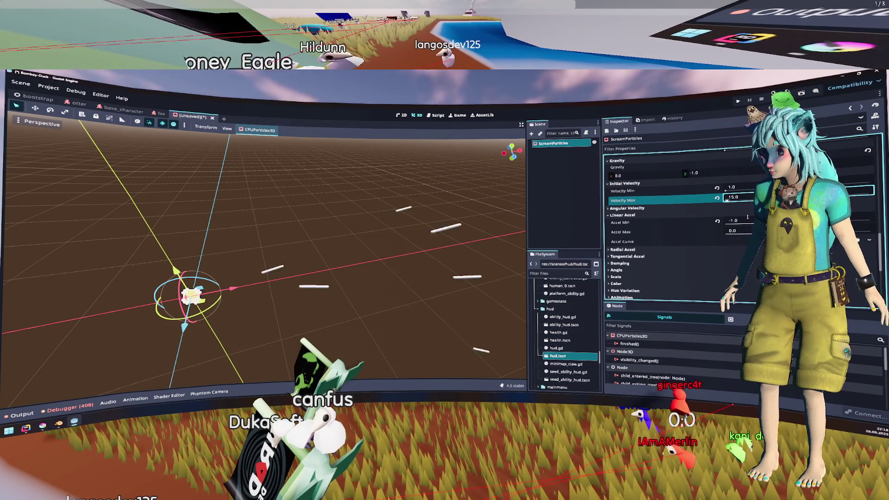
pyautogui.scroll(-1, 747, 216)
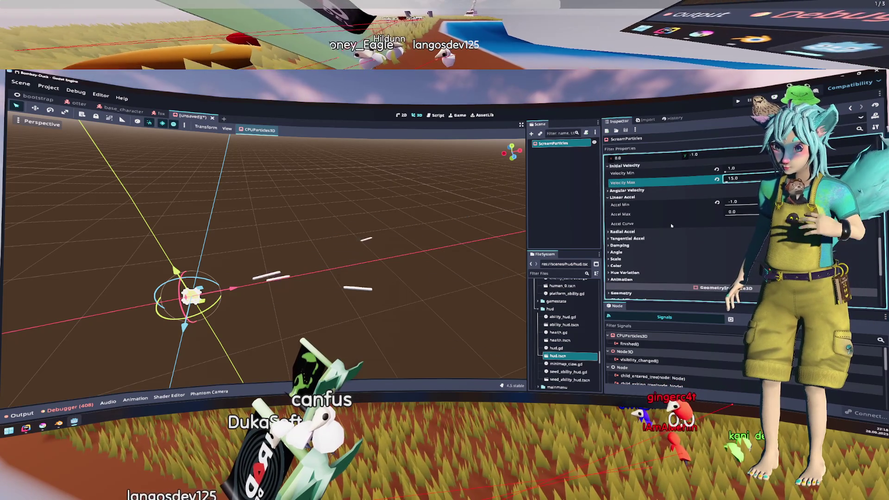
pyautogui.scroll(-1, 671, 225)
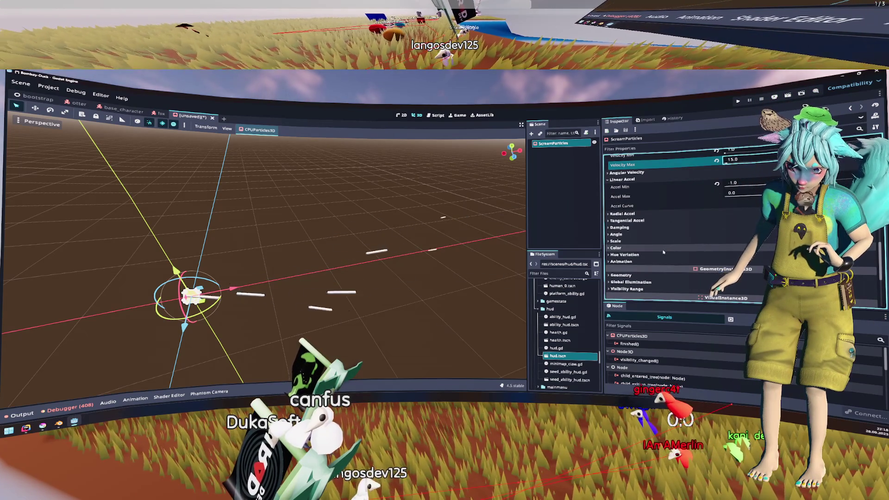
pyautogui.scroll(-2, 668, 250)
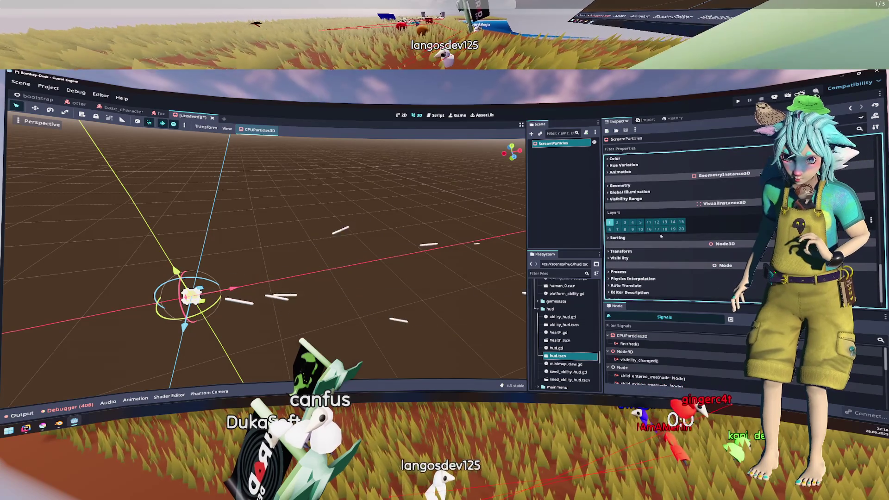
pyautogui.scroll(-2, 659, 275)
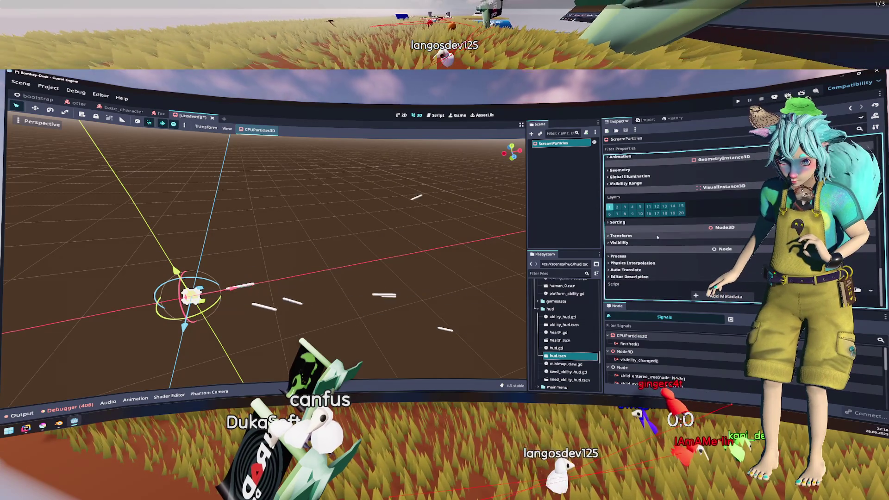
pyautogui.scroll(1, 656, 226)
pyautogui.scroll(1, 655, 225)
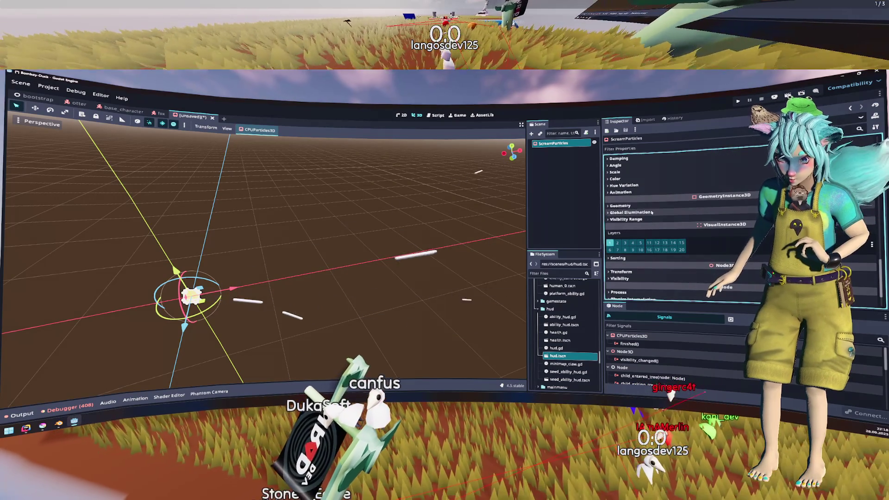
pyautogui.click(659, 211)
pyautogui.click(658, 206)
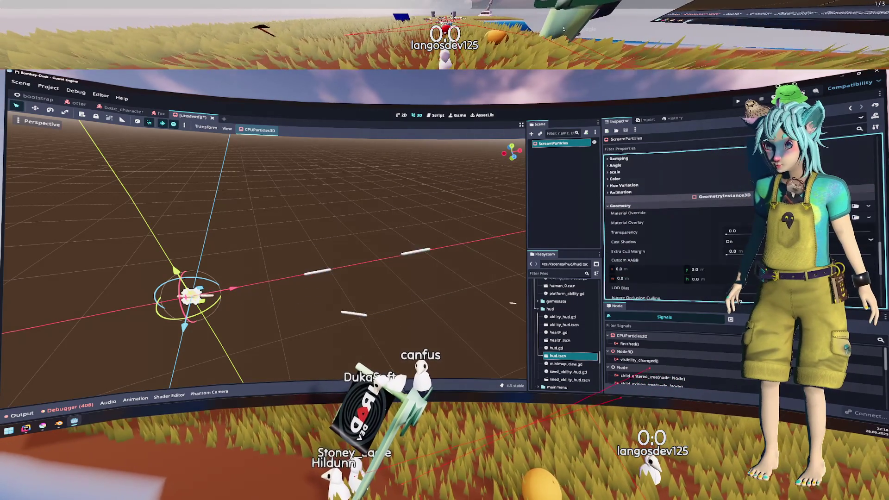
pyautogui.click(648, 213)
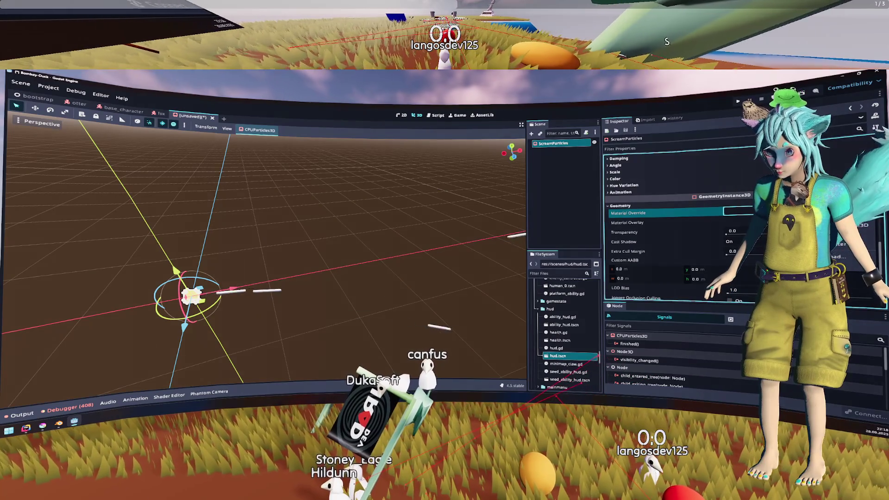
# Assign a new StandardMaterial3D as the Material Override and set its Transparency to Alpha.
pyautogui.click(737, 213)
pyautogui.click(658, 220)
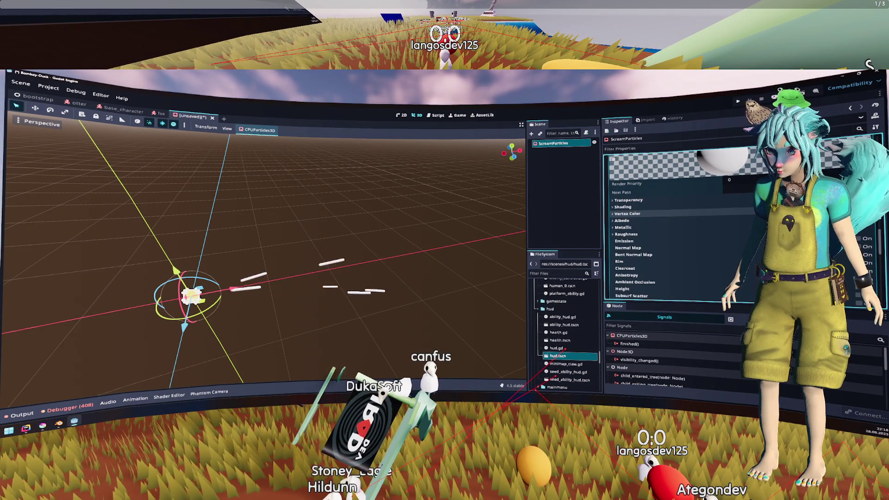
pyautogui.scroll(-1, 658, 231)
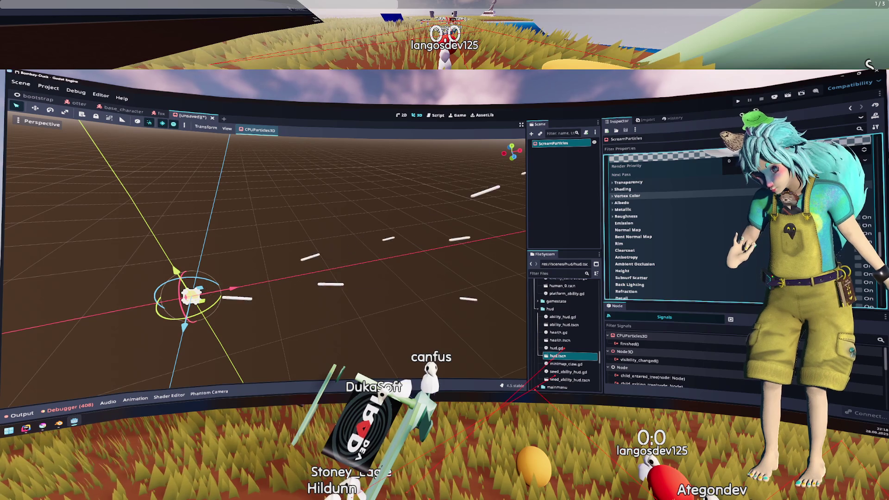
pyautogui.scroll(-1, 658, 227)
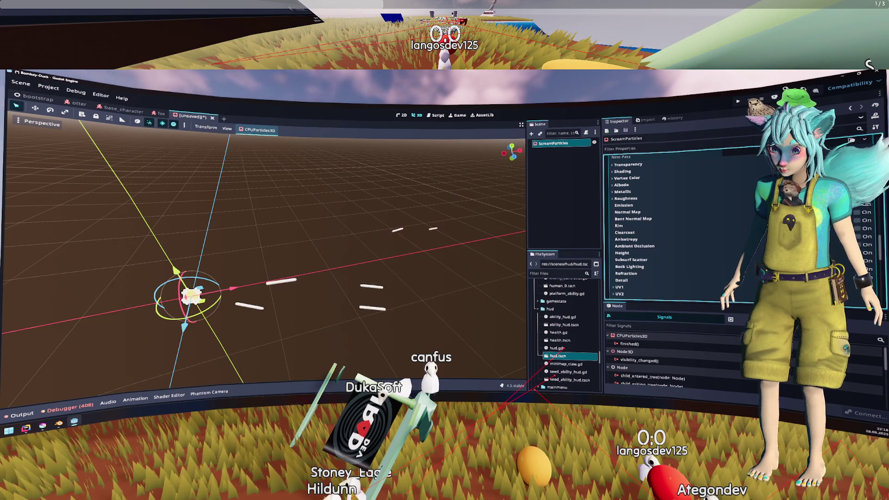
pyautogui.click(628, 164)
pyautogui.click(740, 172)
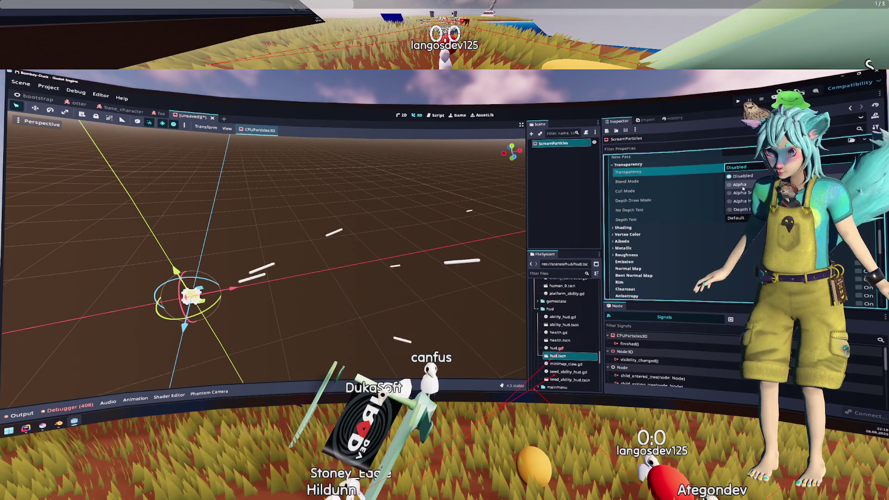
pyautogui.click(742, 187)
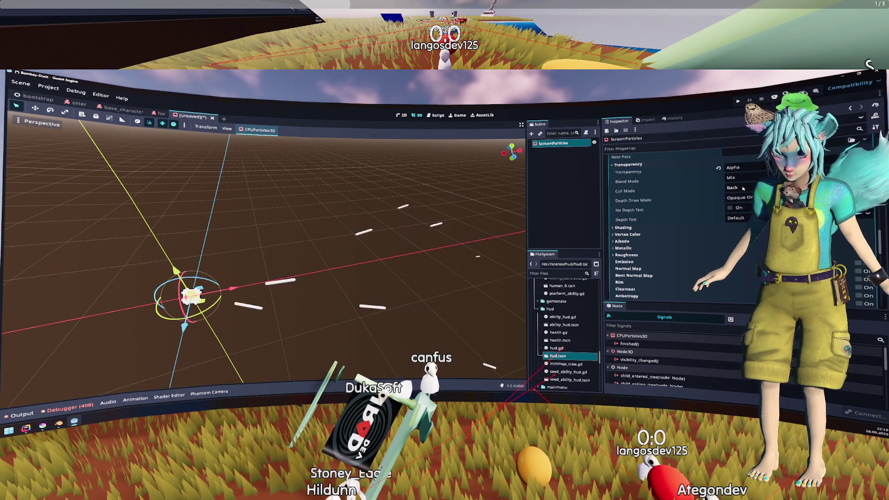
# Pick red for the material's Albedo color.
pyautogui.click(643, 241)
pyautogui.click(750, 249)
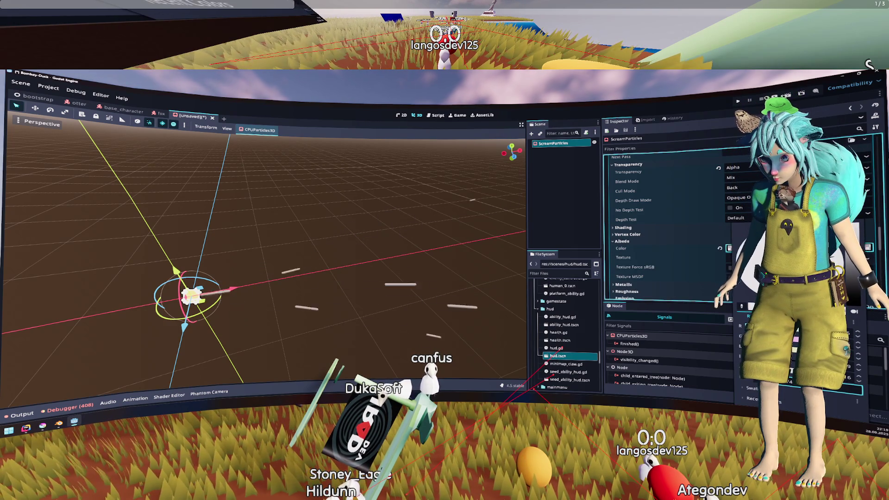
pyautogui.press('Escape')
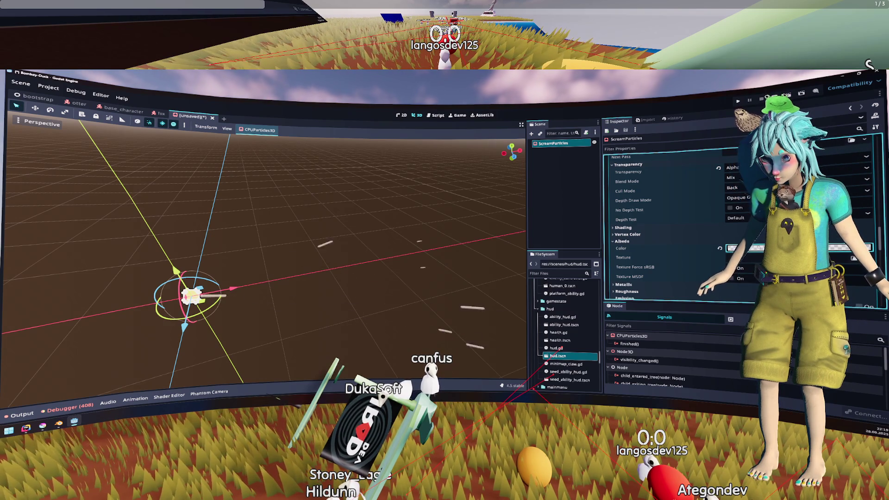
pyautogui.click(741, 249)
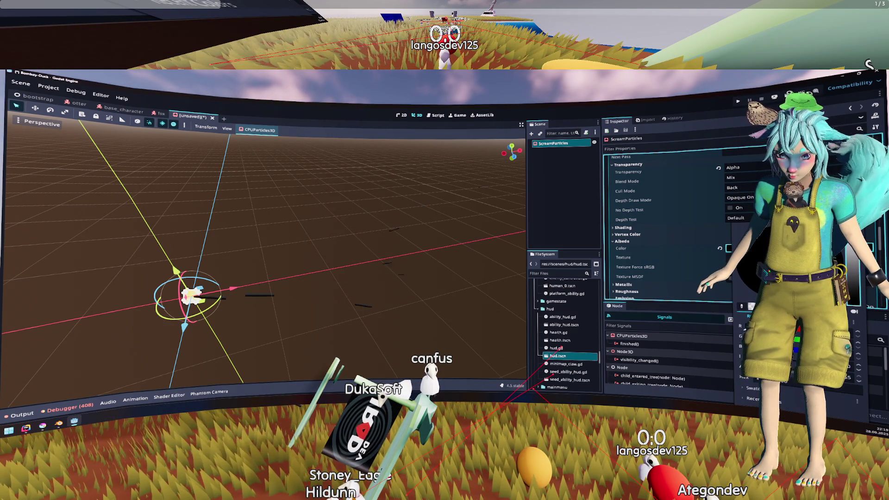
pyautogui.press('Escape')
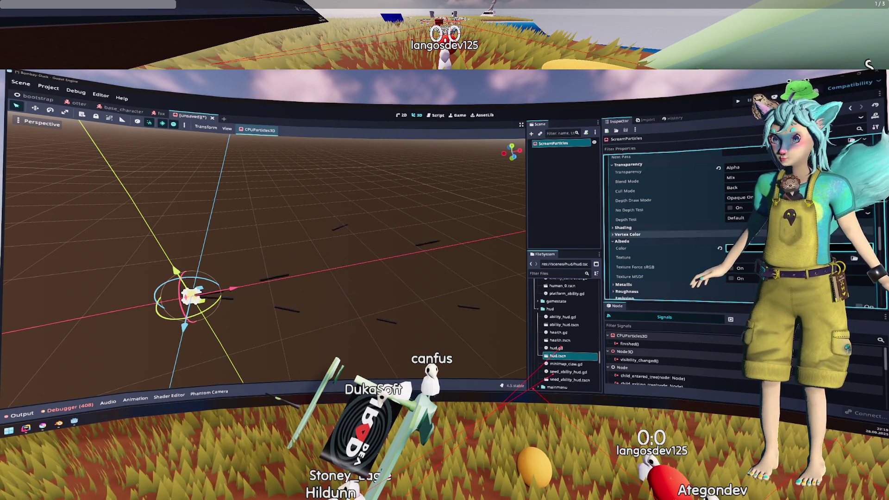
pyautogui.click(741, 248)
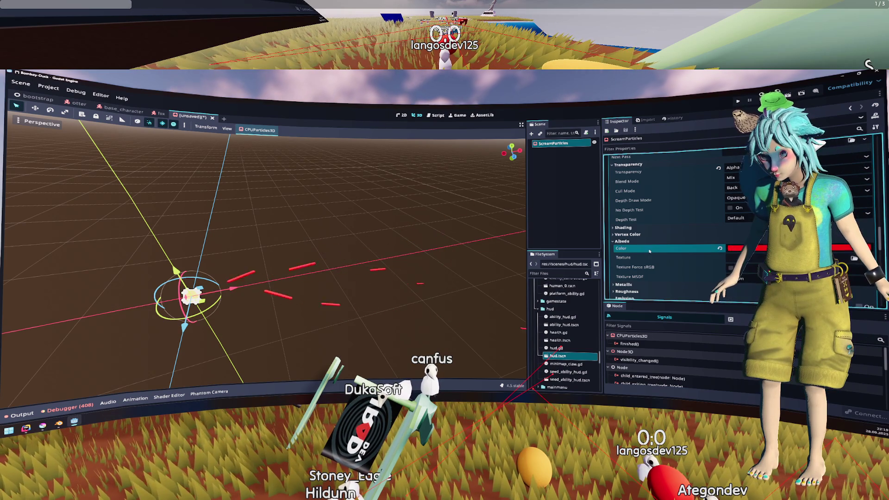
pyautogui.scroll(3, 668, 246)
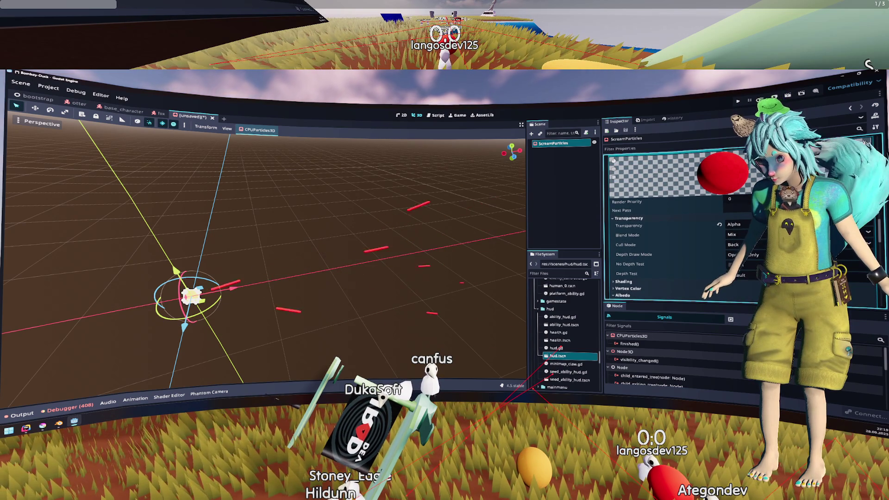
# Check the Blend Mode and Cull Mode options, leaving Mix and Back unchanged.
pyautogui.click(741, 235)
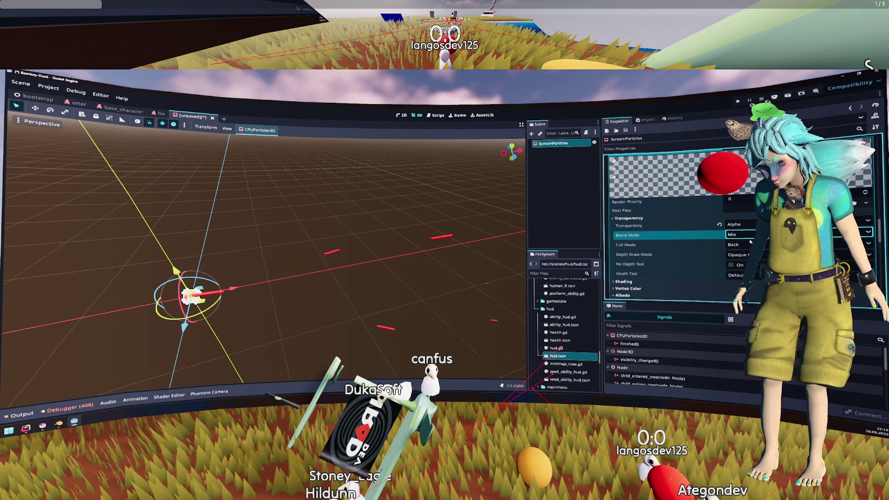
pyautogui.click(742, 244)
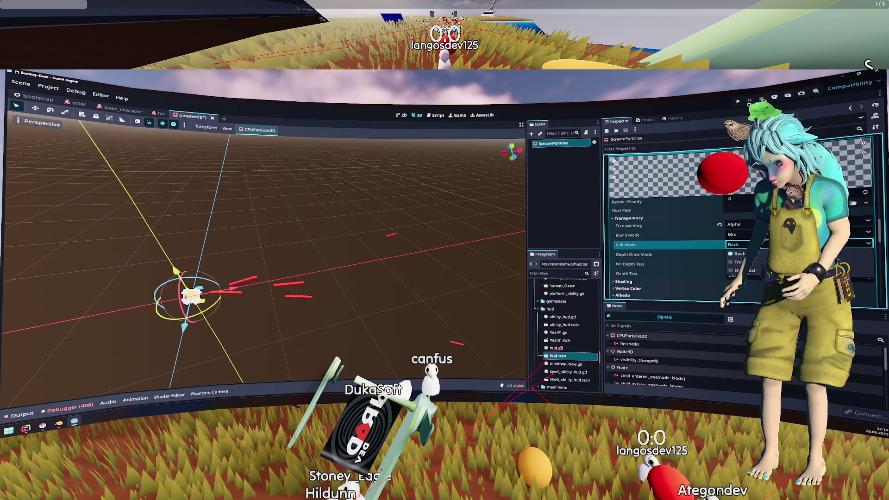
pyautogui.click(757, 254)
pyautogui.scroll(-2, 757, 255)
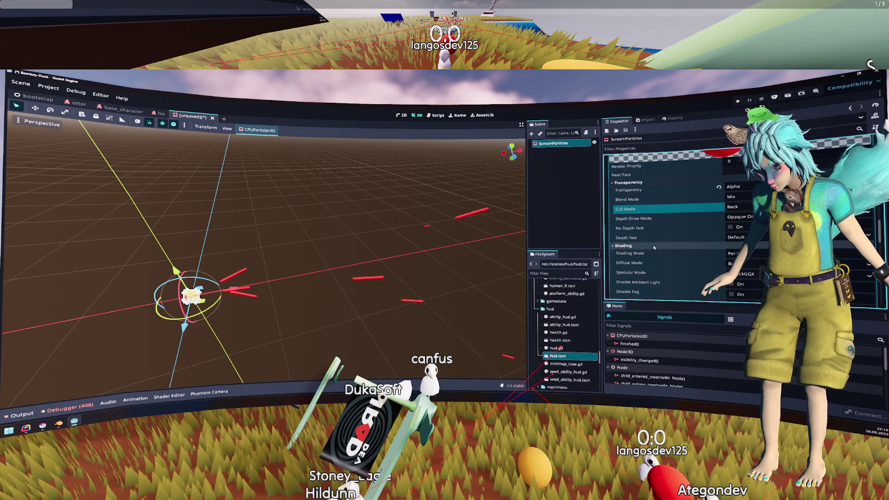
# Switch the streak material's Shading Mode from Per-Pixel to Unshaded.
pyautogui.click(762, 254)
pyautogui.click(753, 262)
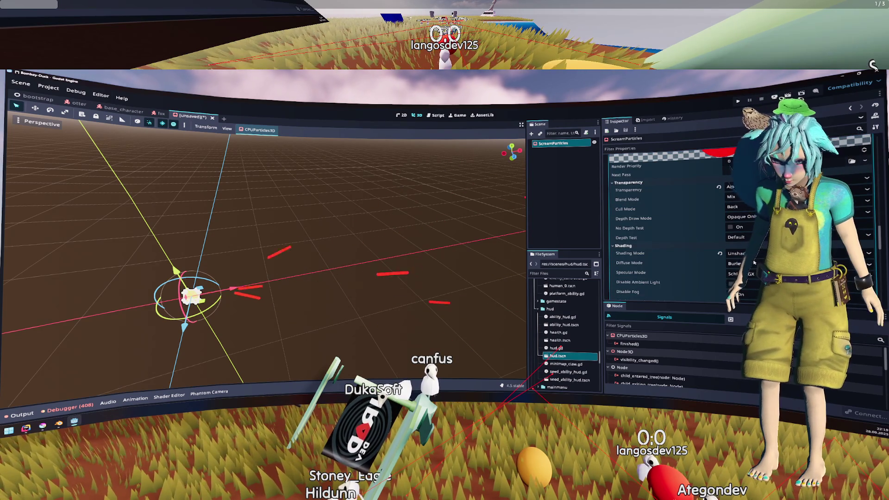
pyautogui.click(754, 263)
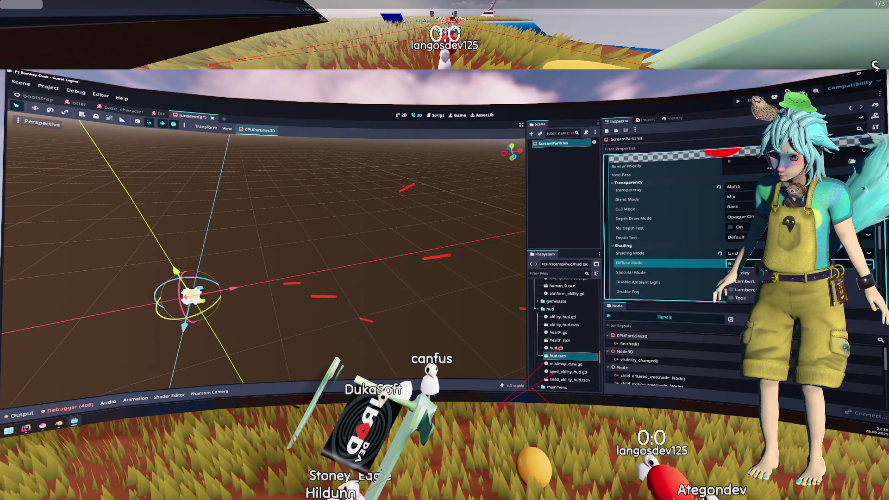
pyautogui.scroll(-2, 691, 255)
pyautogui.scroll(-3, 743, 226)
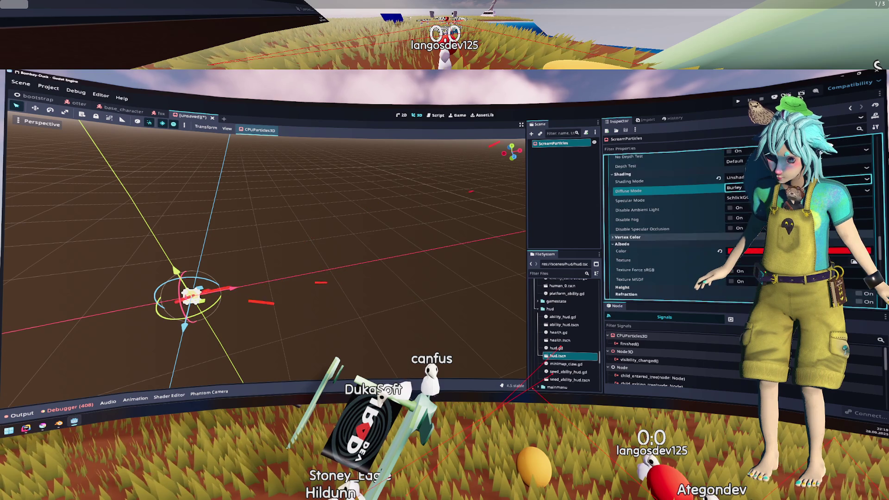
pyautogui.click(741, 252)
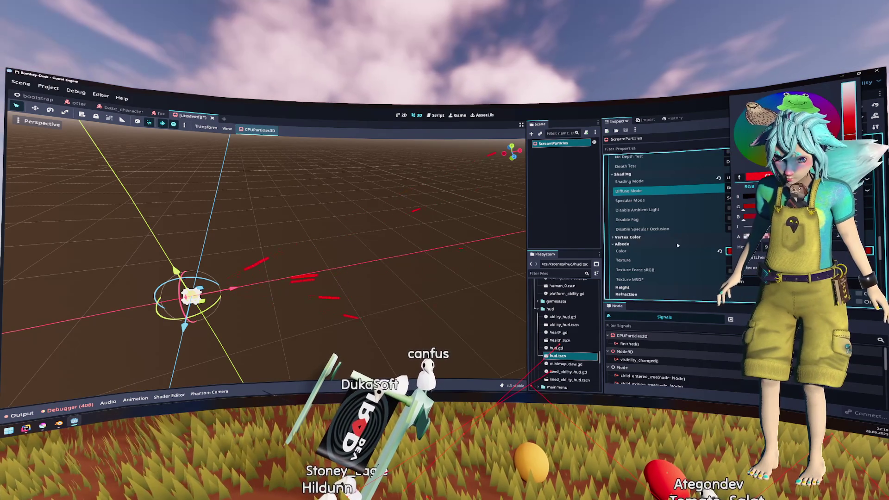
pyautogui.click(638, 254)
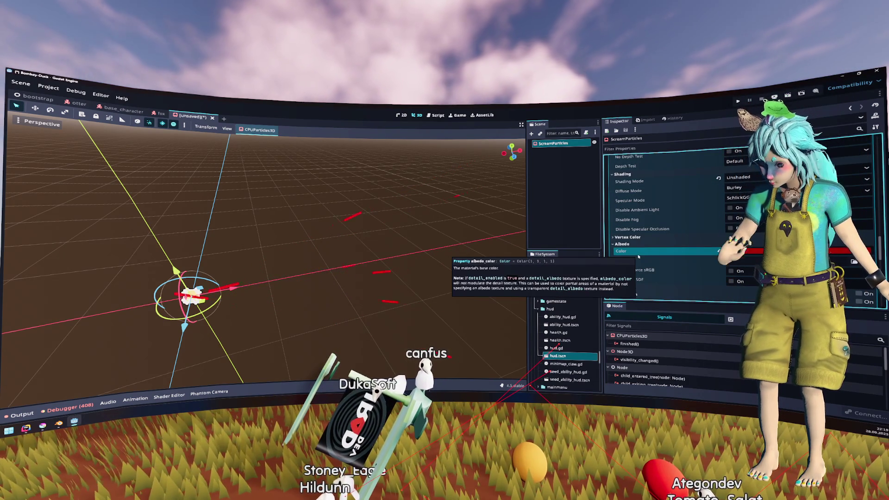
# Set the emitter's direction Spread to 10 and Initial Velocity Max to 10.
pyautogui.scroll(10, 639, 256)
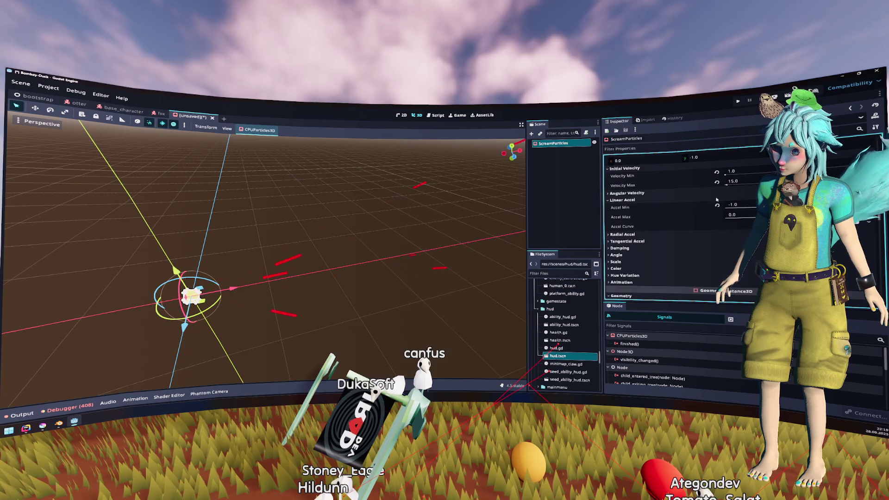
pyautogui.scroll(3, 697, 212)
pyautogui.click(735, 197)
pyautogui.write('10')
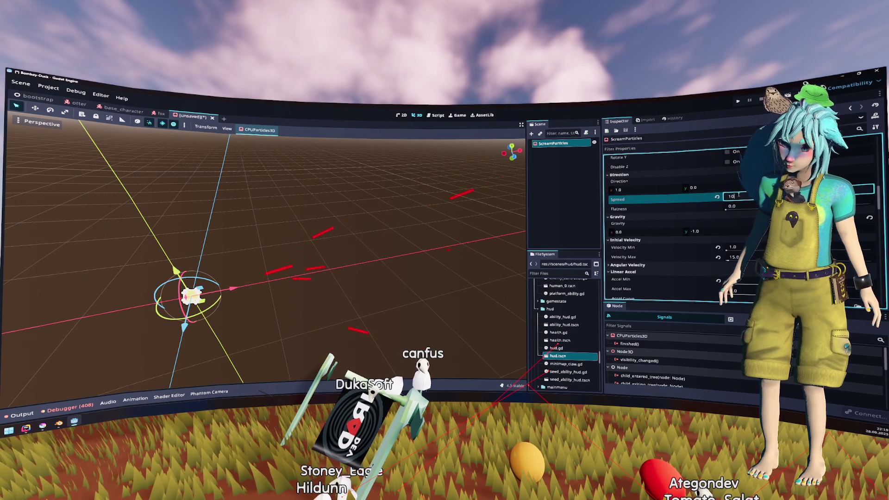
pyautogui.click(746, 257)
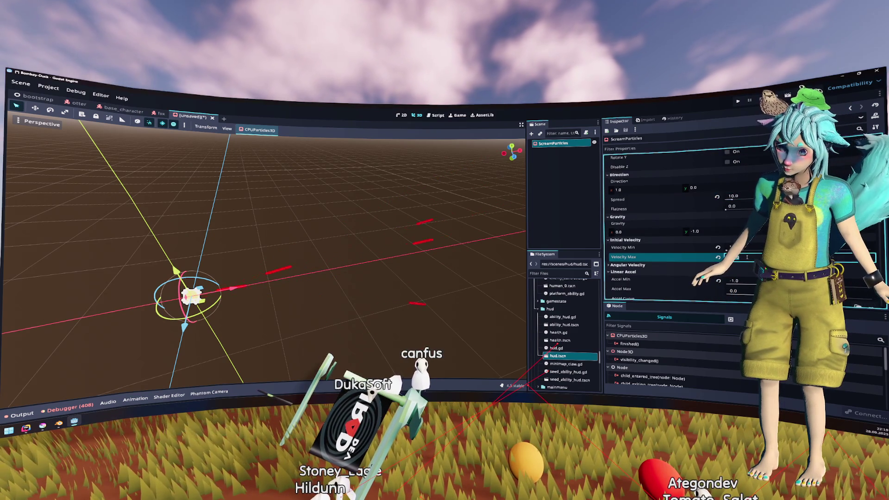
pyautogui.write('5')
pyautogui.press('Return')
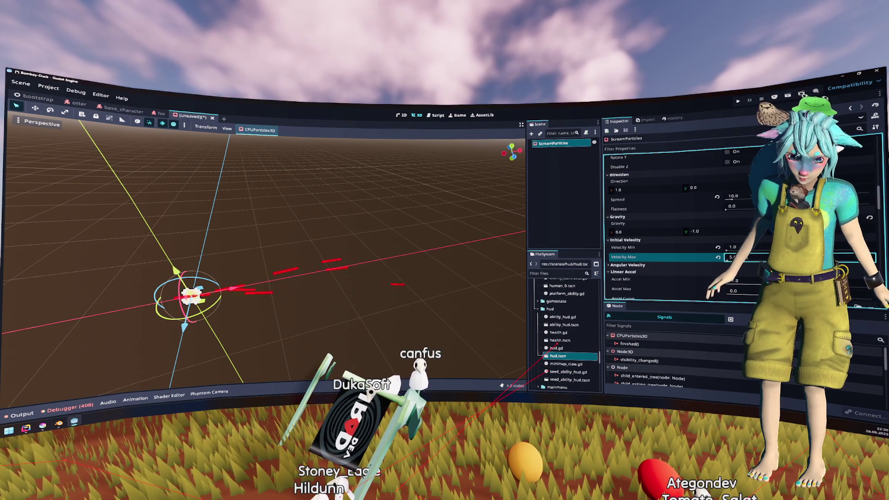
pyautogui.write('10')
pyautogui.press('Return')
pyautogui.scroll(-15, 707, 225)
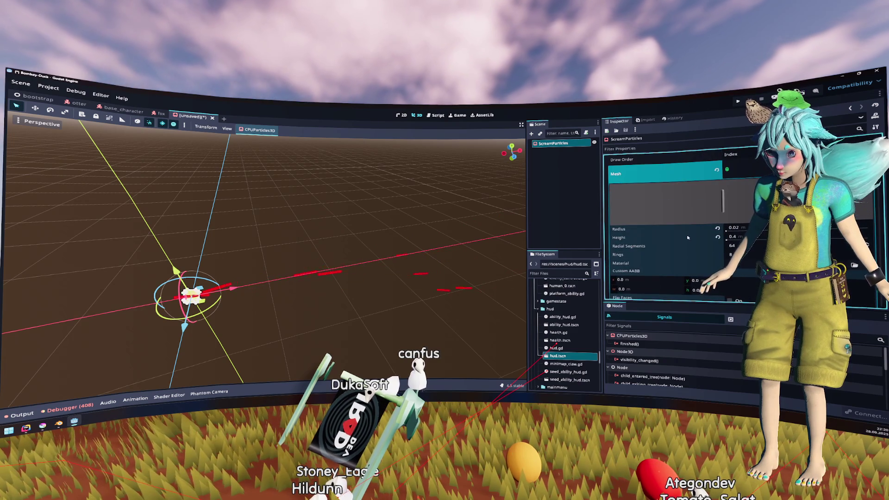
# Set the particle Lifetime in the Time section to 0.5 s.
pyautogui.scroll(10, 665, 204)
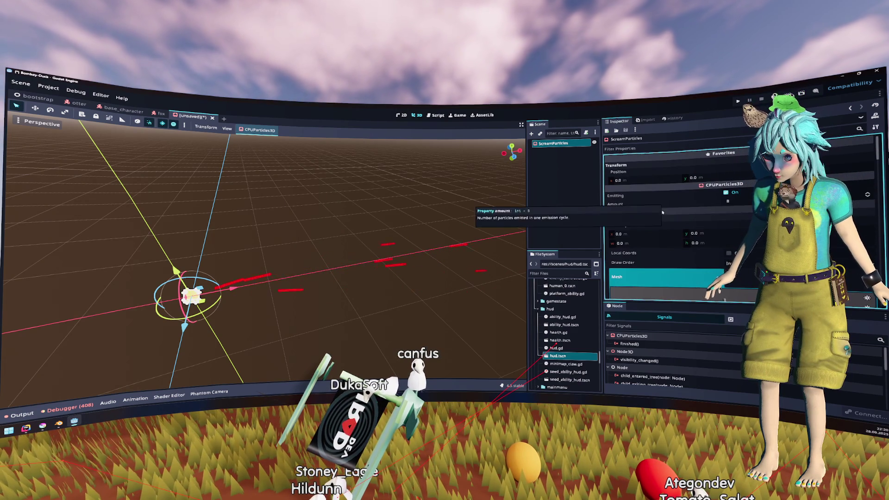
pyautogui.click(616, 211)
pyautogui.click(746, 217)
pyautogui.write('0.5')
pyautogui.press('Return')
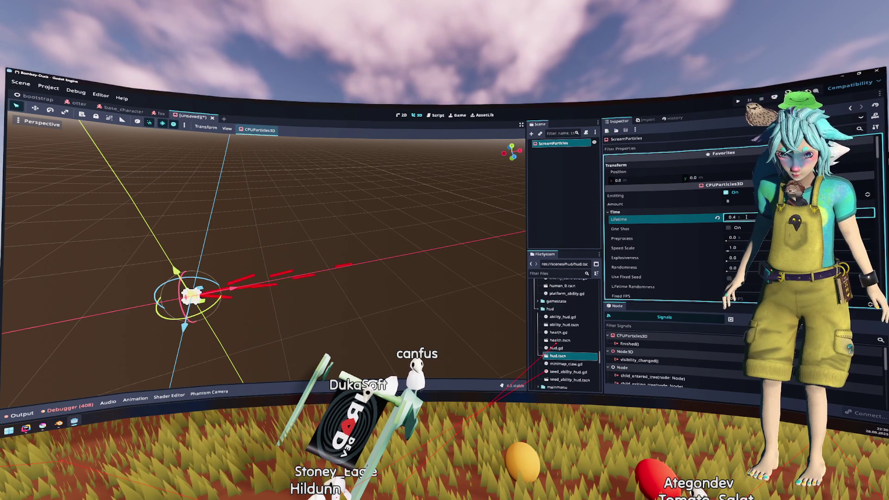
pyautogui.press('Escape')
# Scroll down to the material and collapse its Transparency section.
pyautogui.scroll(-5, 746, 217)
pyautogui.scroll(-4, 650, 221)
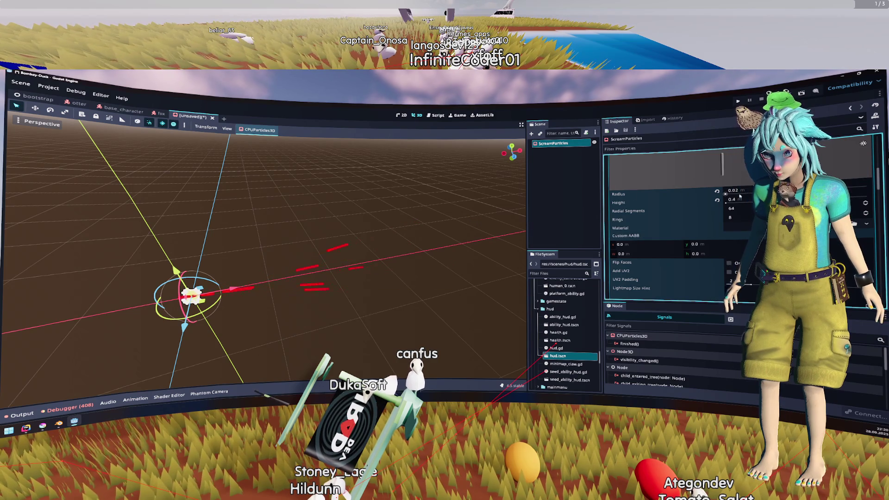
pyautogui.scroll(-5, 692, 205)
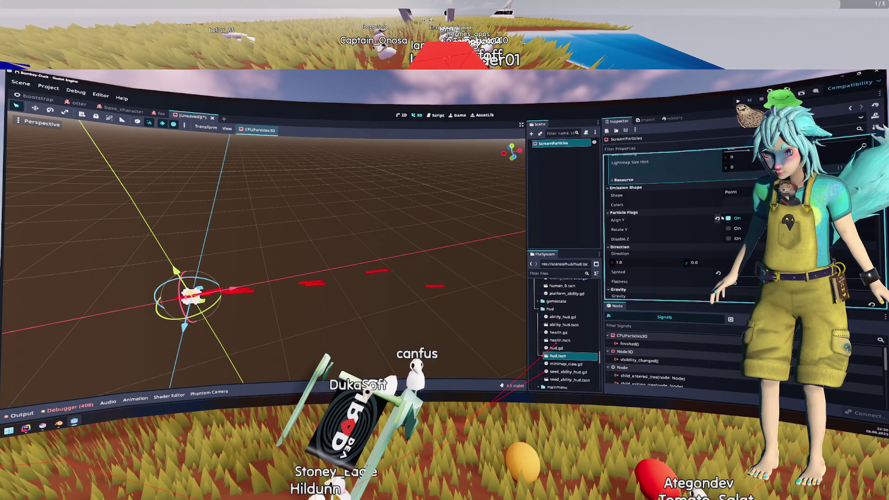
pyautogui.scroll(-12, 726, 265)
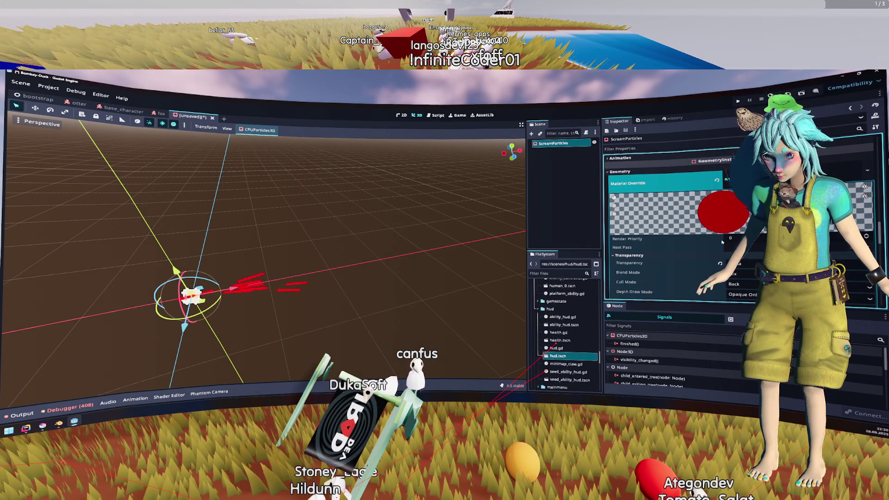
pyautogui.scroll(-2, 690, 253)
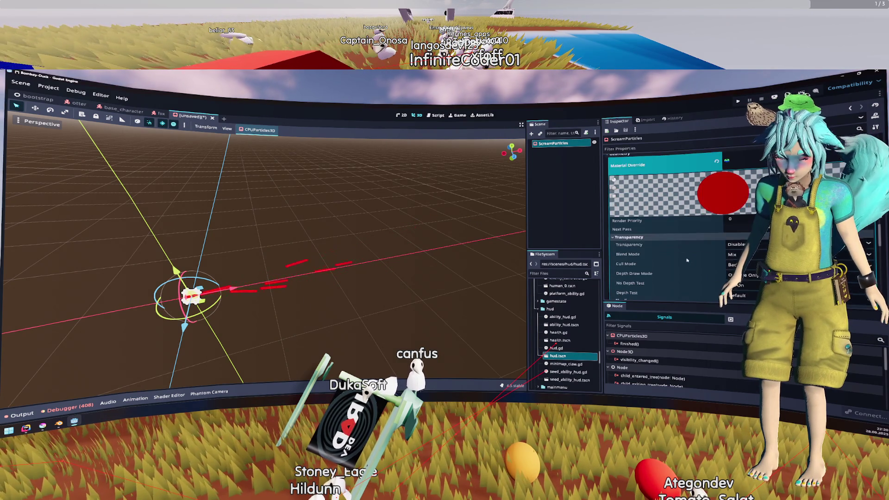
pyautogui.click(673, 220)
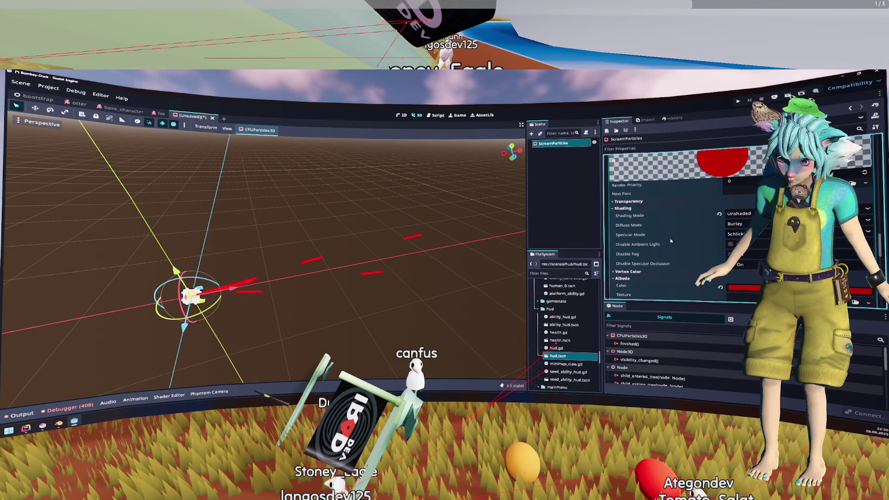
pyautogui.scroll(-1, 671, 241)
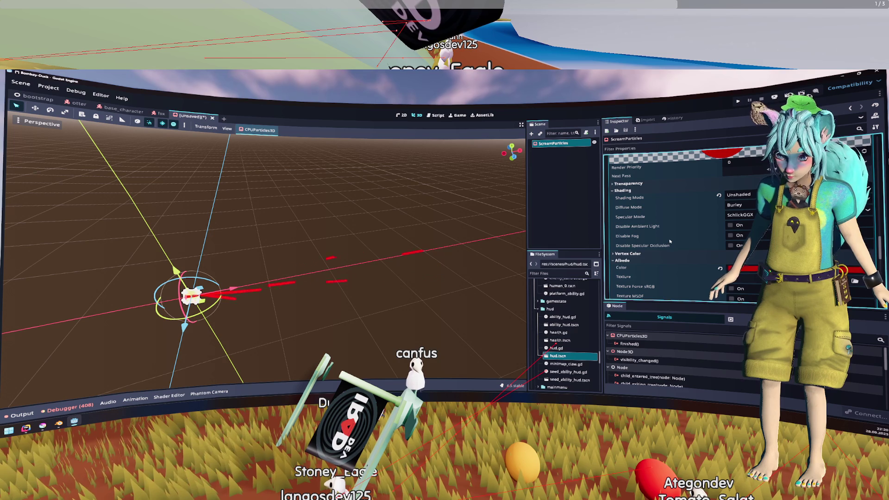
pyautogui.scroll(-1, 674, 218)
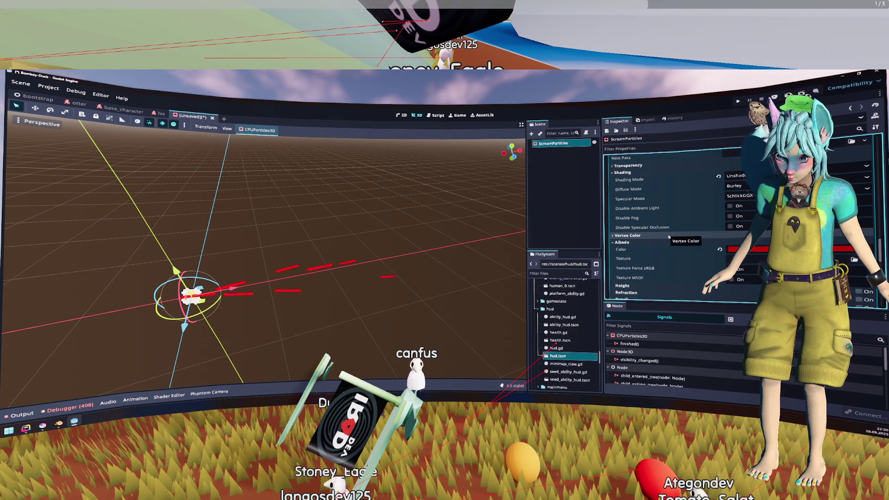
pyautogui.click(668, 236)
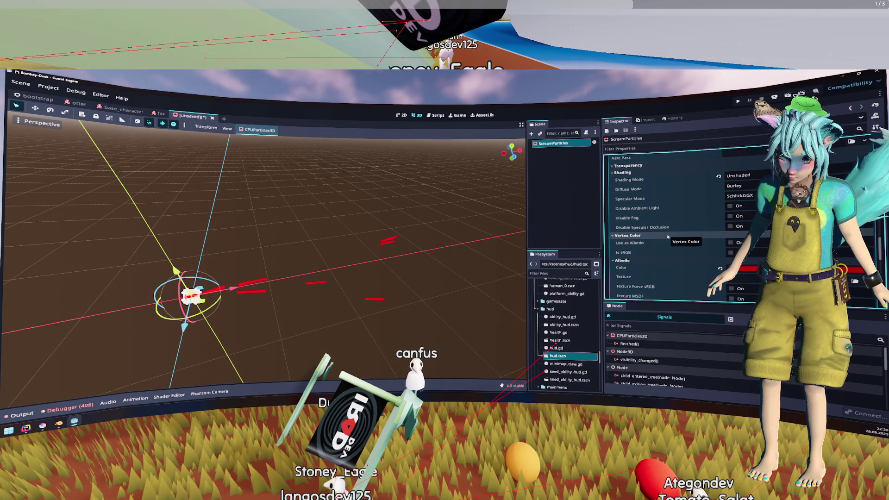
pyautogui.click(668, 236)
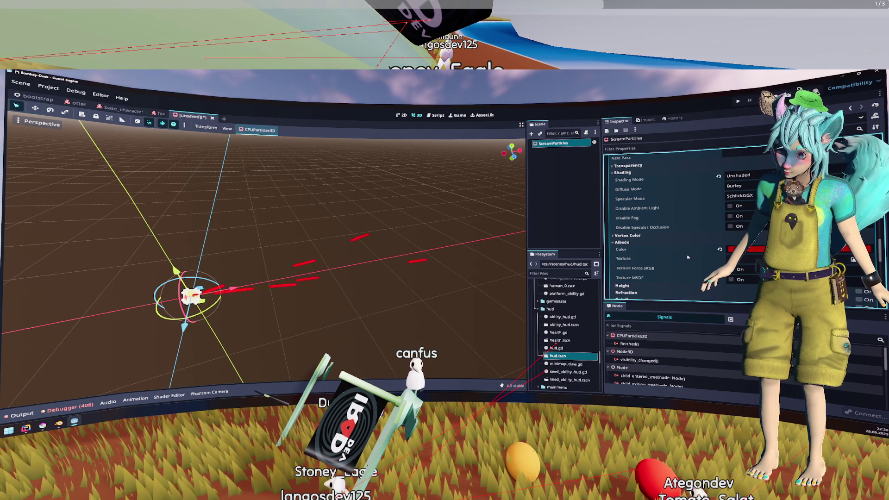
pyautogui.scroll(-2, 688, 257)
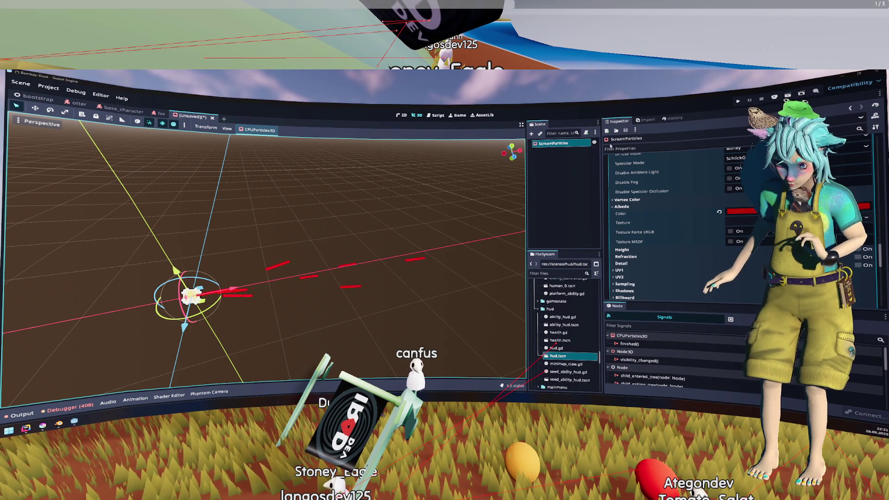
pyautogui.click(630, 256)
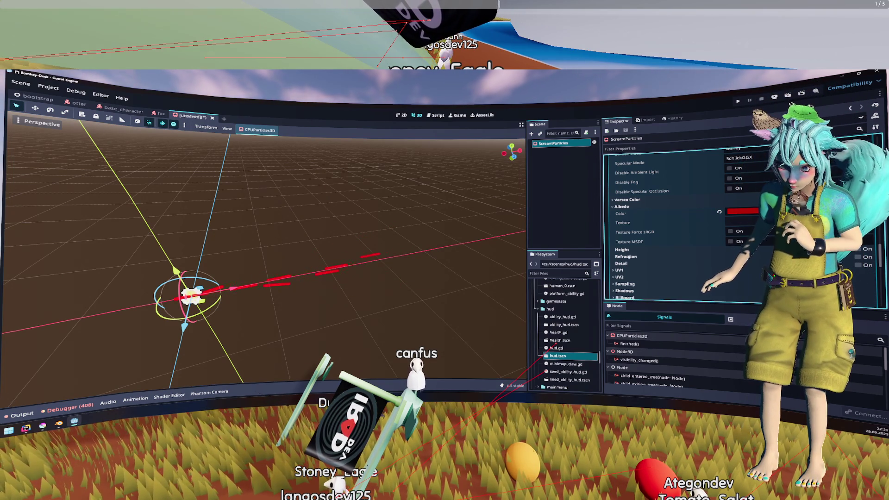
pyautogui.scroll(-3, 630, 257)
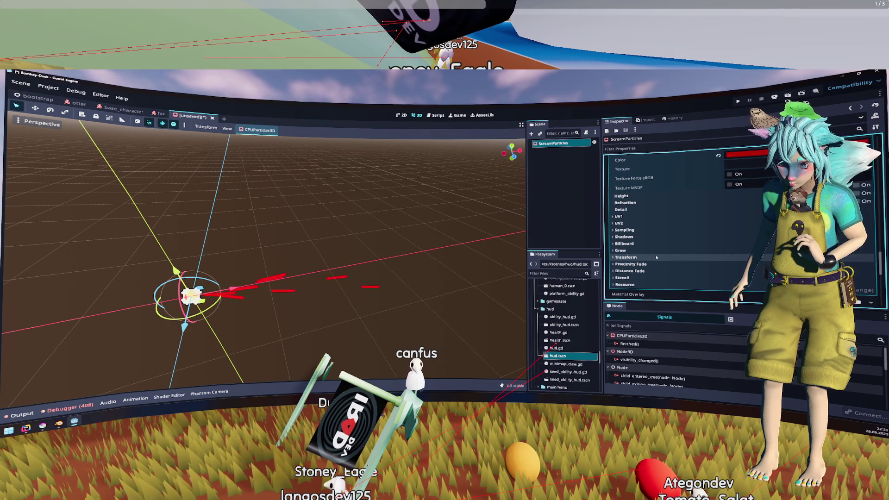
pyautogui.click(660, 250)
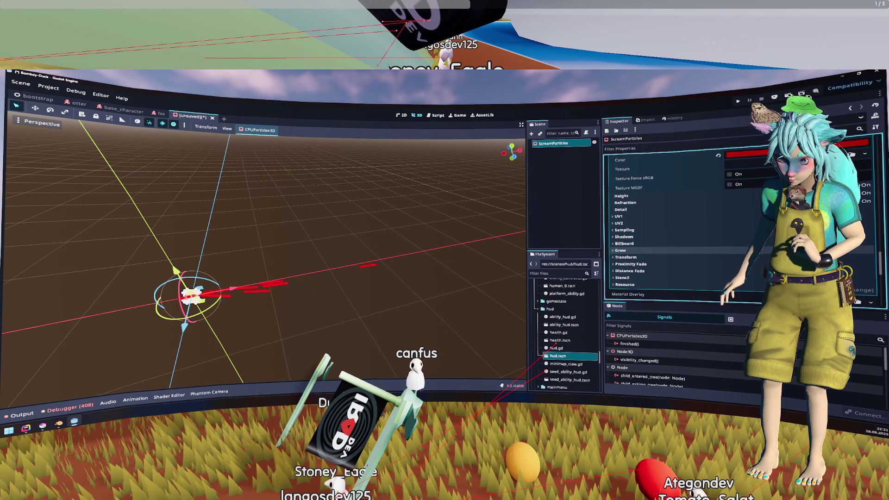
pyautogui.click(755, 259)
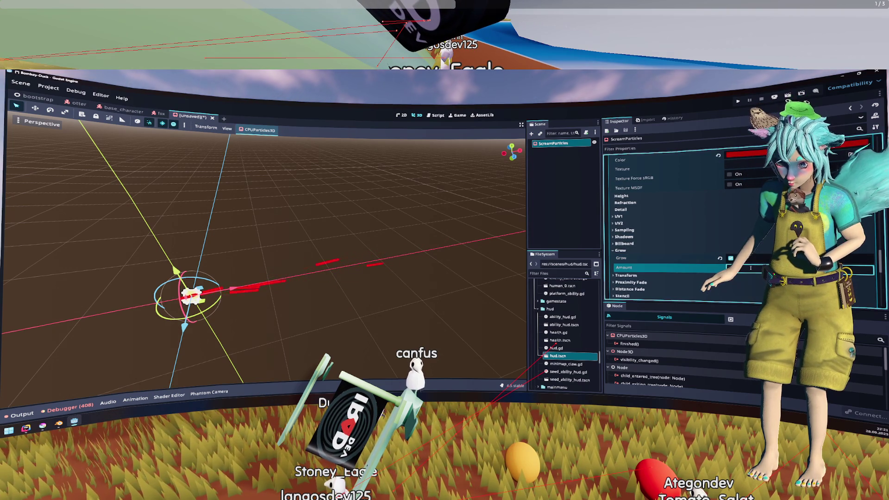
pyautogui.write('1')
pyautogui.press('Return')
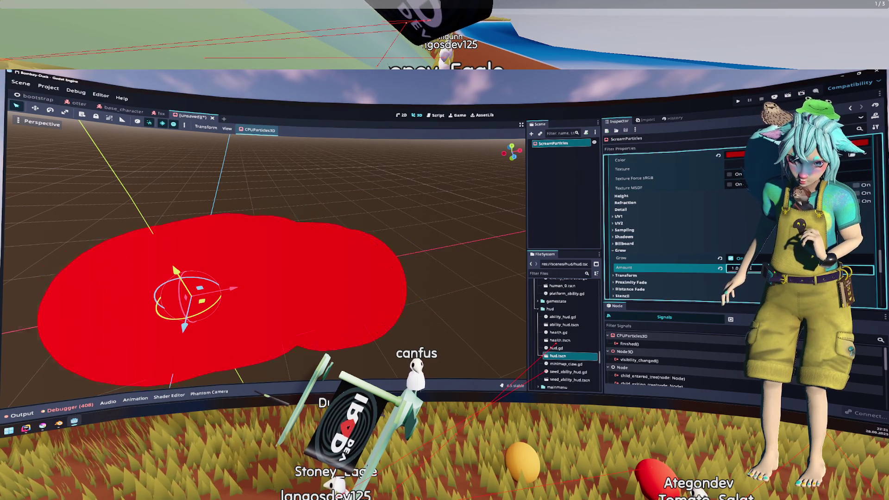
pyautogui.write('0.1')
pyautogui.press('Return')
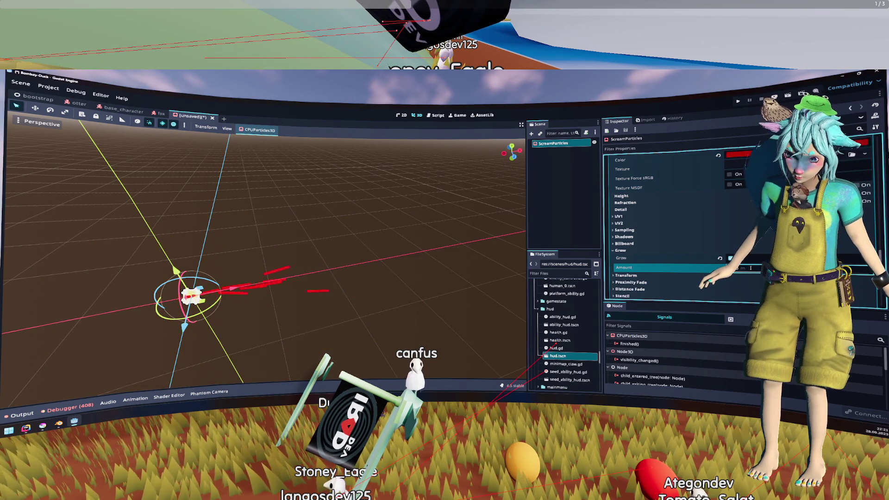
pyautogui.click(731, 259)
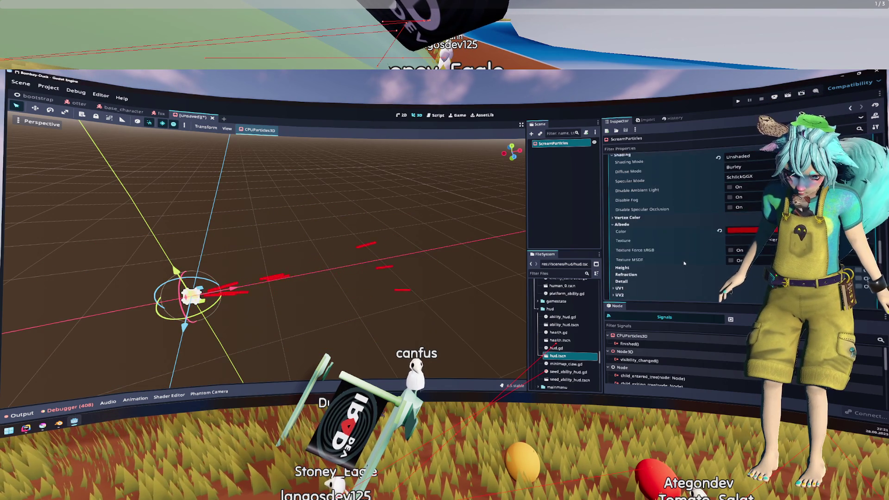
pyautogui.click(649, 273)
pyautogui.scroll(-1, 649, 256)
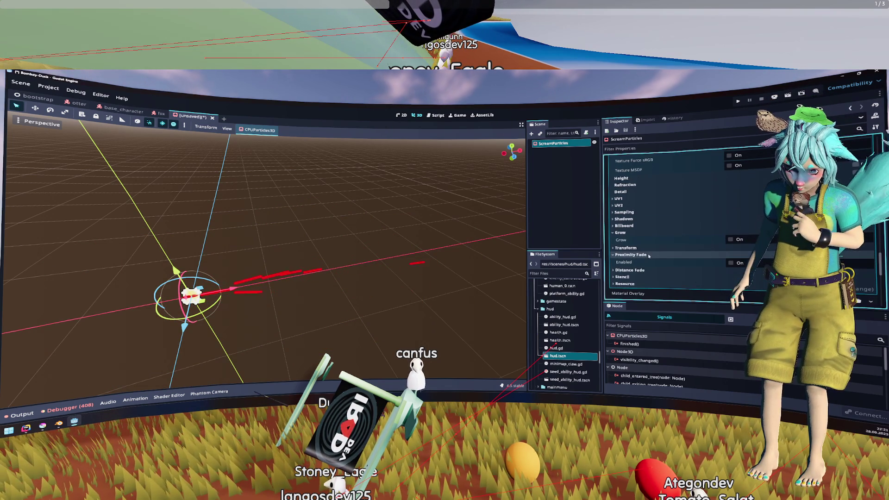
pyautogui.click(732, 263)
pyautogui.click(751, 274)
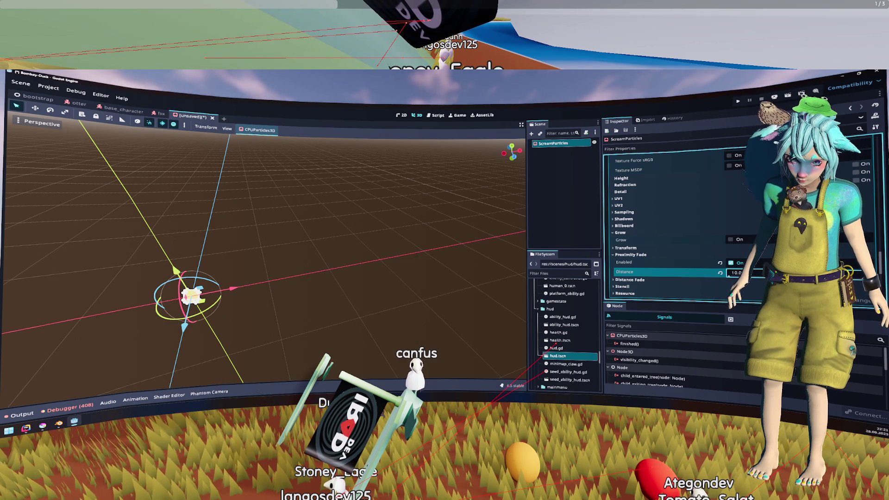
pyautogui.write('.0')
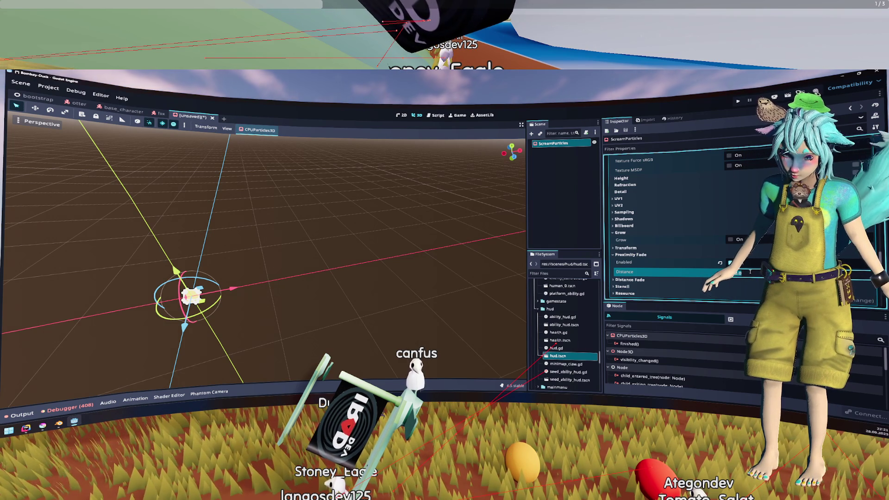
pyautogui.write('1')
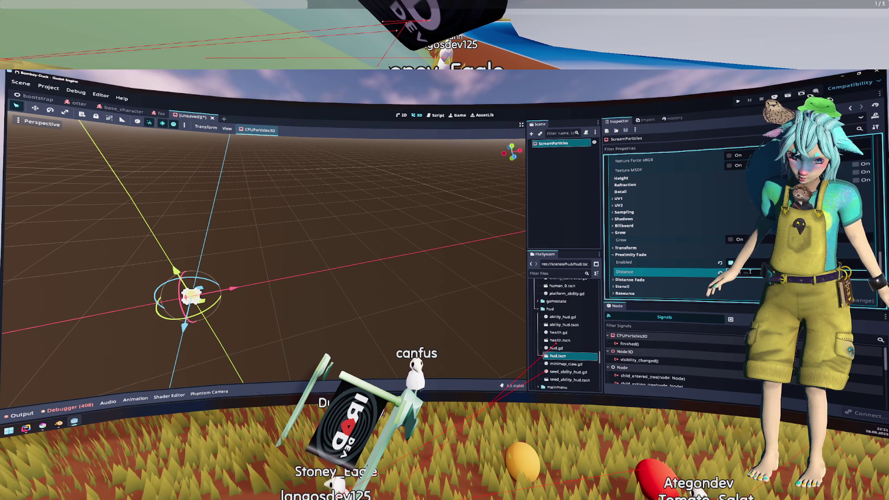
pyautogui.click(731, 263)
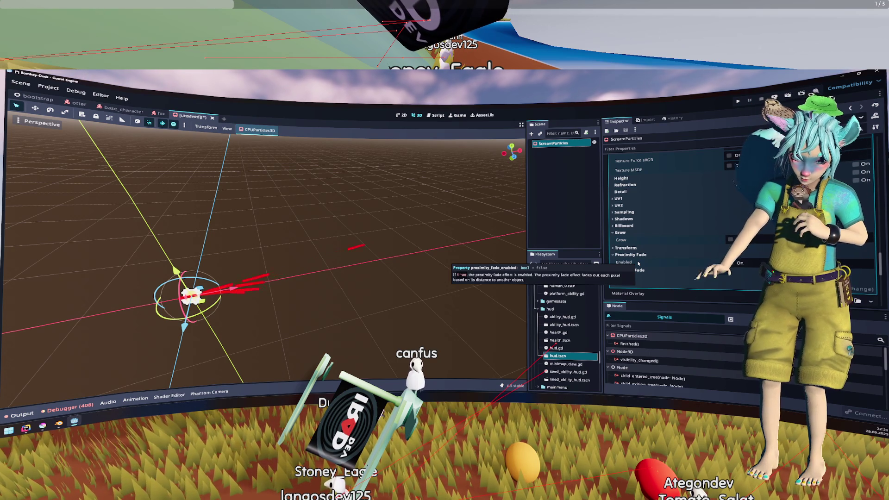
pyautogui.scroll(-1, 662, 267)
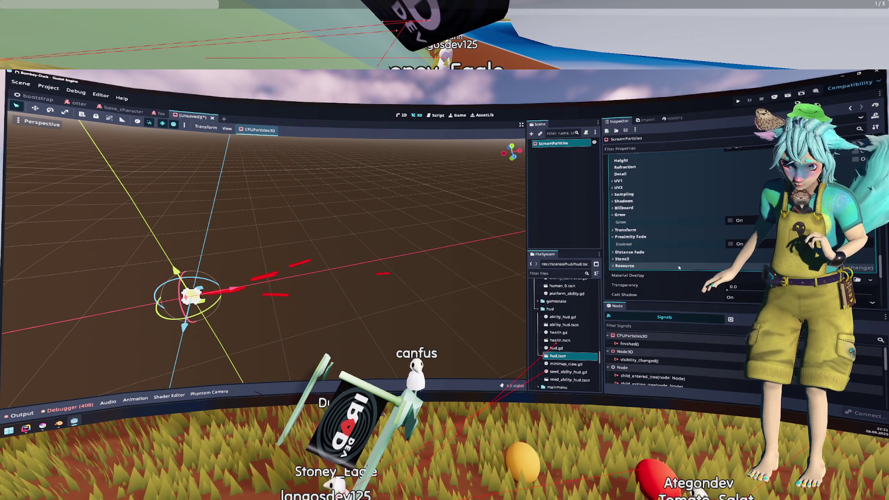
# Set the material's Distance Fade mode to Pixel Alpha and adjust Min/Max Distance, max 2.0 m.
pyautogui.click(648, 252)
pyautogui.click(741, 260)
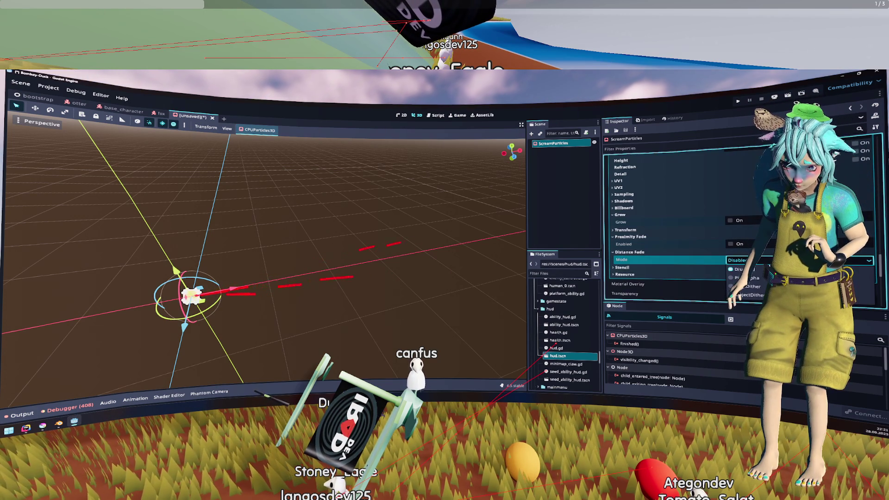
pyautogui.click(748, 278)
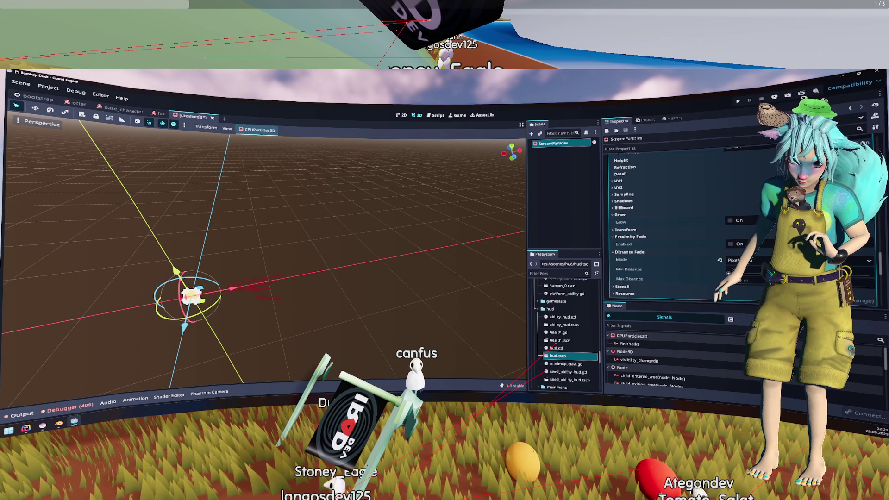
pyautogui.click(765, 281)
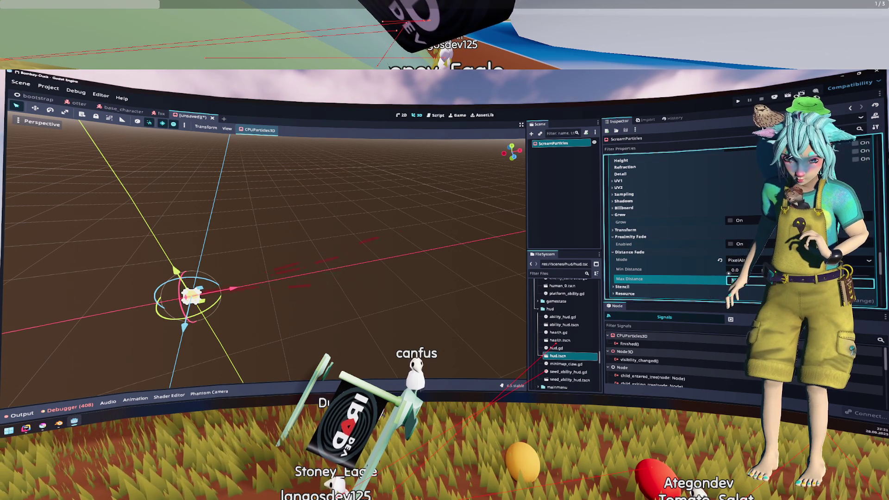
pyautogui.click(737, 270)
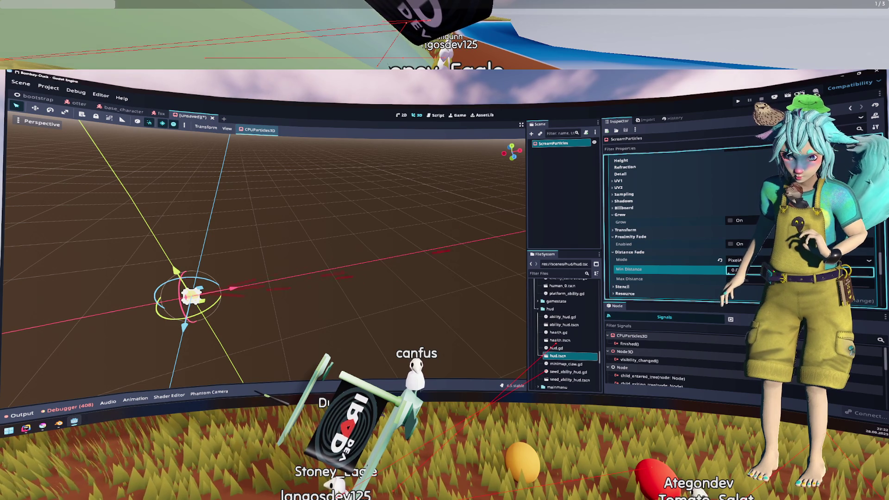
pyautogui.click(760, 279)
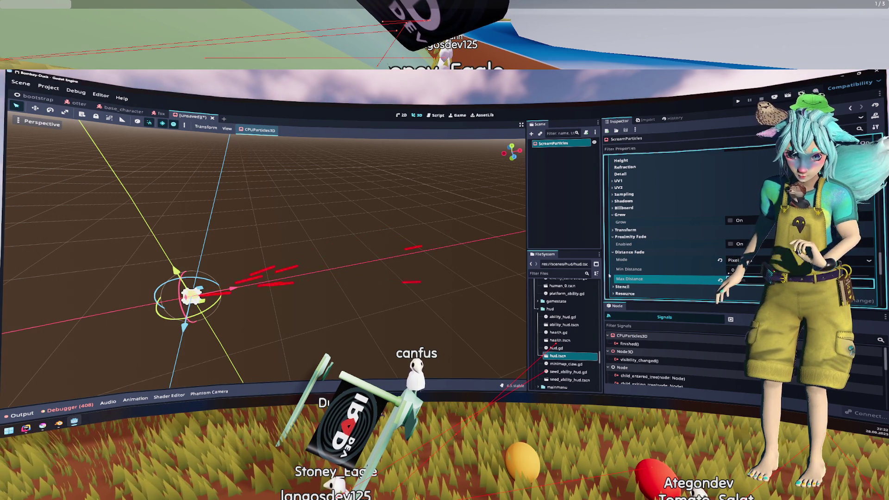
pyautogui.moveTo(264, 260)
pyautogui.mouseDown()
pyautogui.moveTo(301, 234)
pyautogui.moveTo(291, 278)
pyautogui.mouseUp()
# Give the capsule streak mesh 1 ring and 4 radial segments, down from 64.
pyautogui.scroll(5, 673, 207)
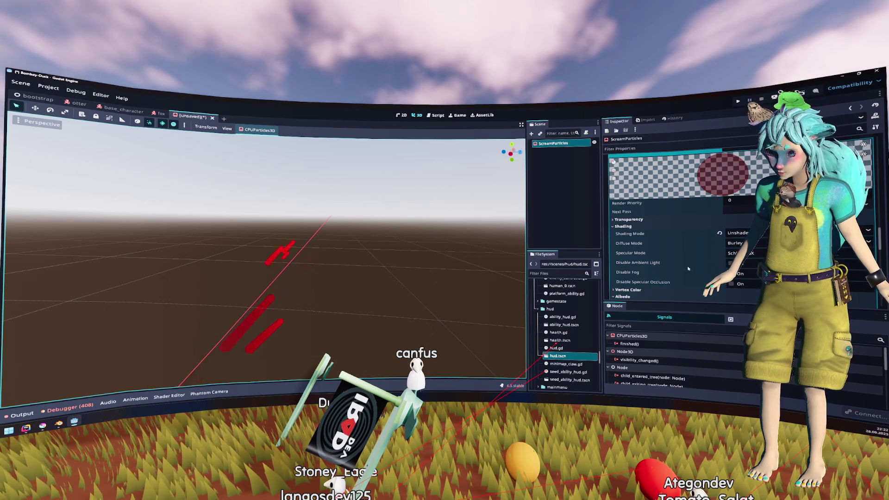
pyautogui.scroll(-2, 683, 209)
pyautogui.scroll(-3, 669, 260)
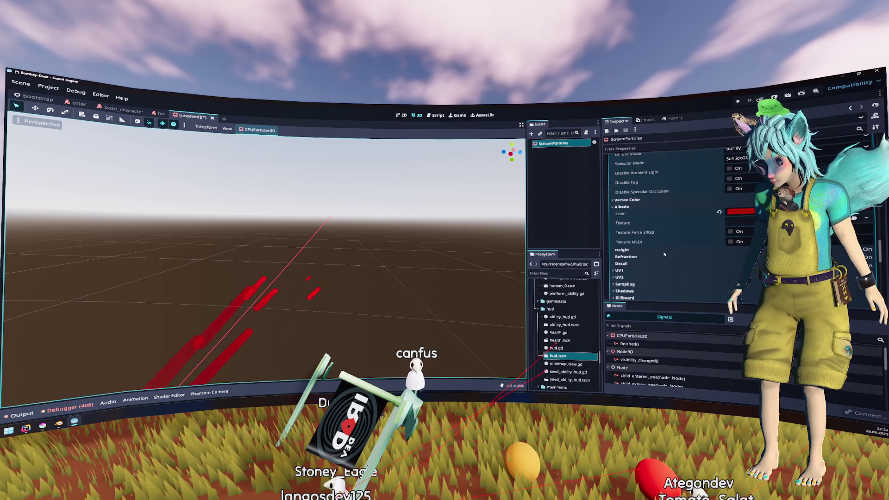
pyautogui.scroll(-10, 704, 276)
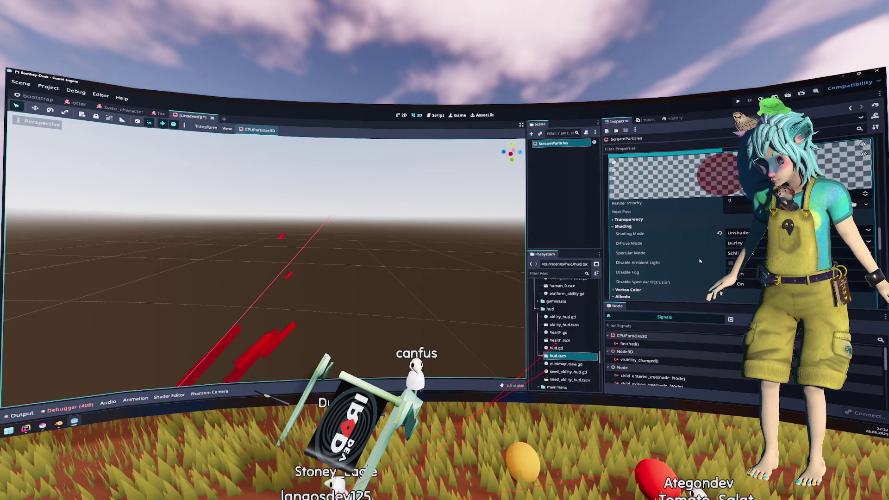
pyautogui.scroll(-2, 698, 254)
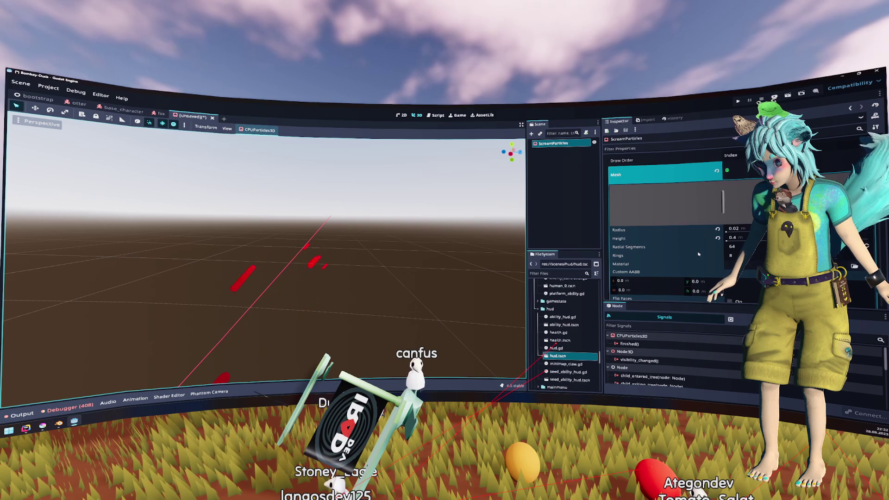
pyautogui.click(760, 178)
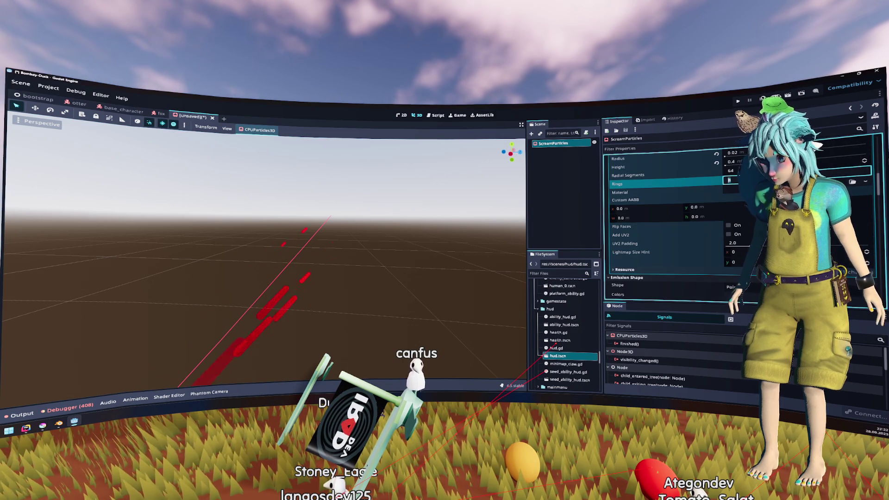
pyautogui.write('1')
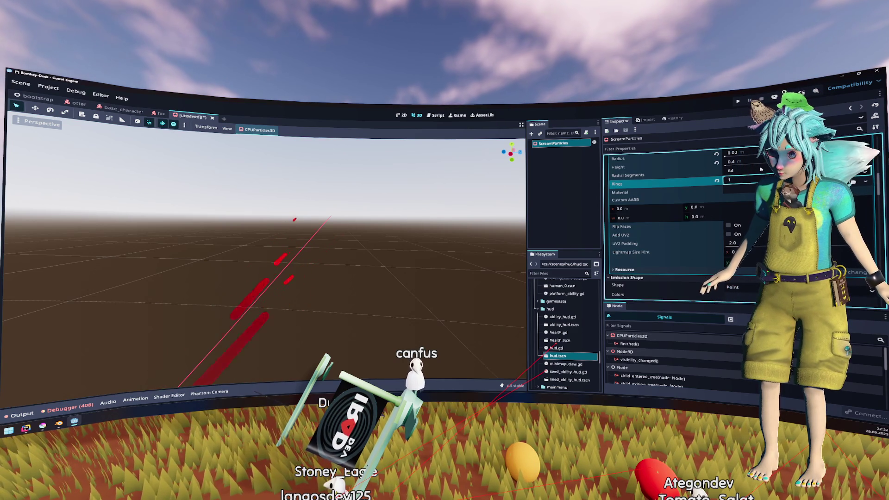
pyautogui.click(755, 171)
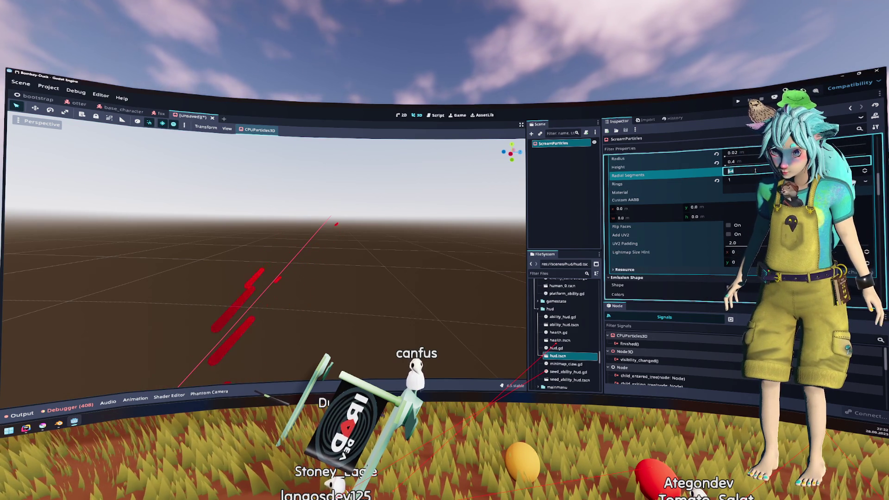
pyautogui.write('8')
pyautogui.press('Return')
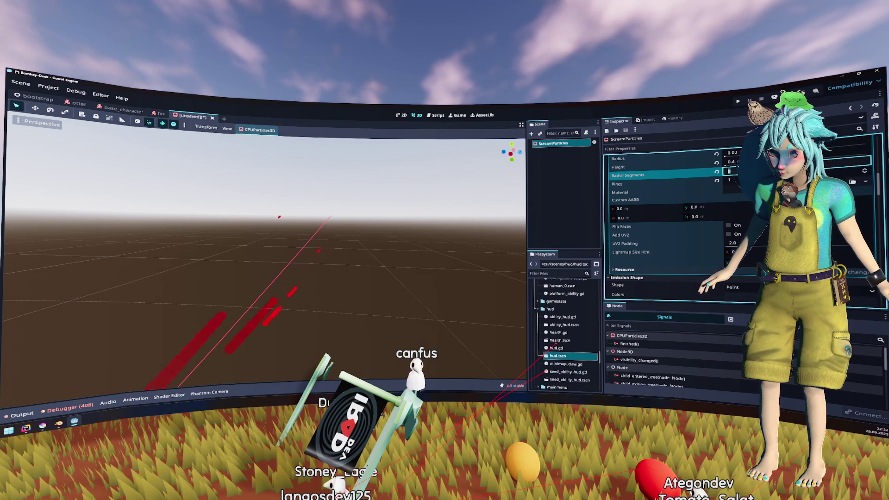
pyautogui.click(755, 170)
pyautogui.write('4')
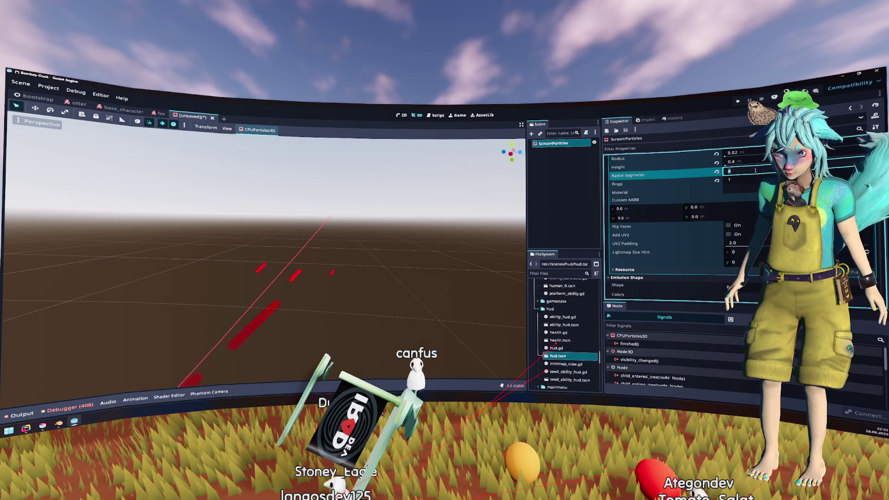
pyautogui.scroll(3, 694, 184)
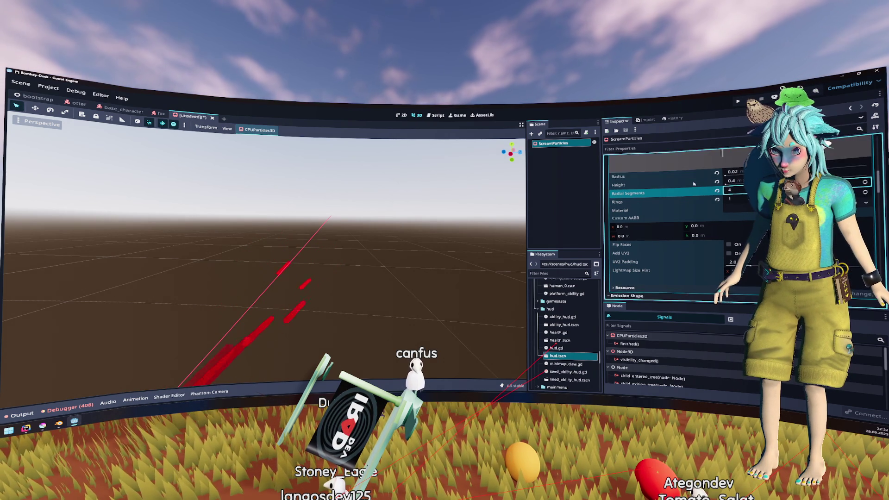
pyautogui.scroll(-10, 693, 184)
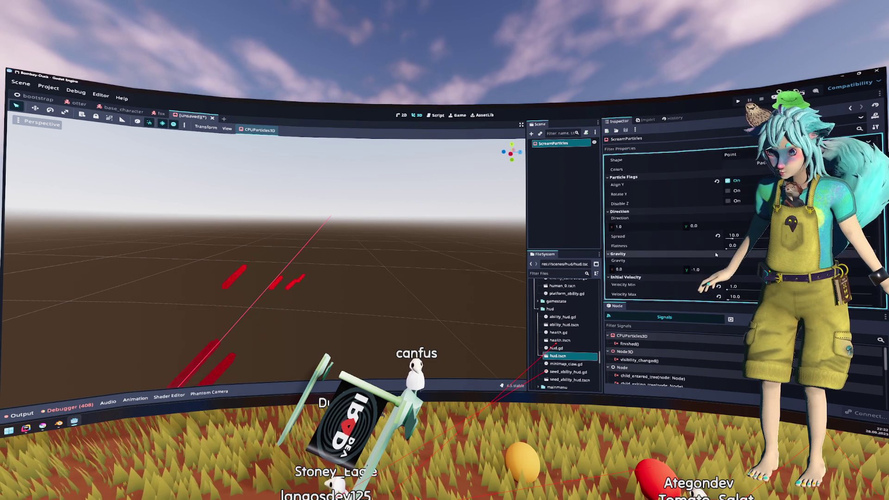
pyautogui.scroll(3, 691, 244)
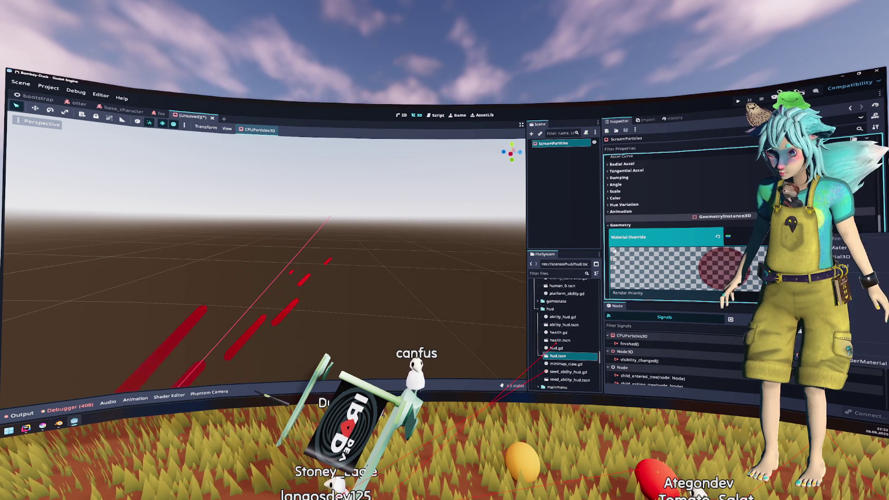
pyautogui.scroll(1, 695, 179)
pyautogui.scroll(10, 695, 179)
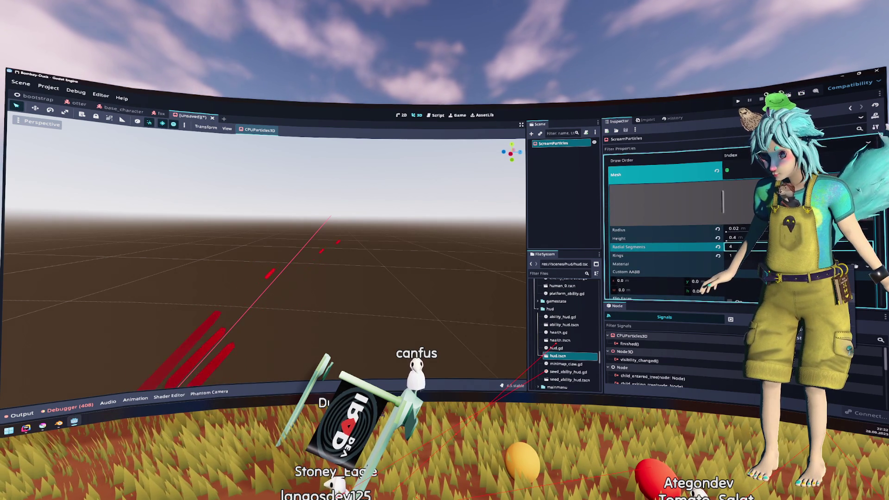
pyautogui.scroll(-10, 721, 249)
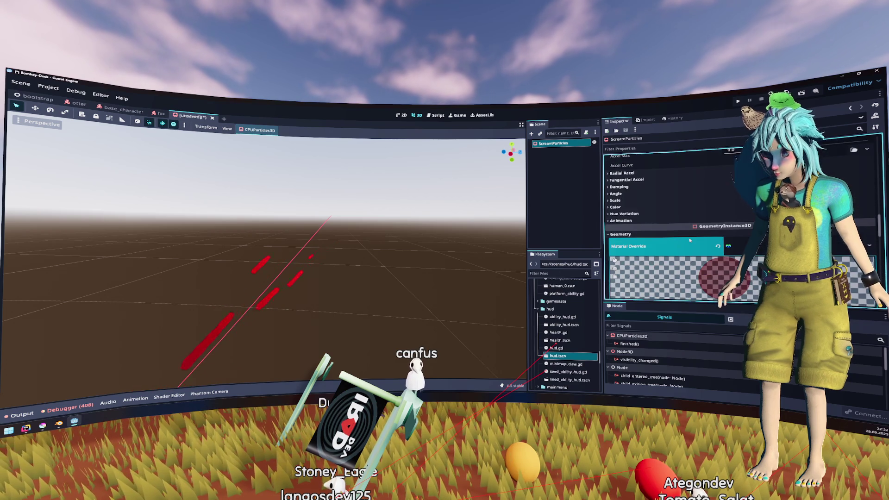
pyautogui.scroll(8, 717, 243)
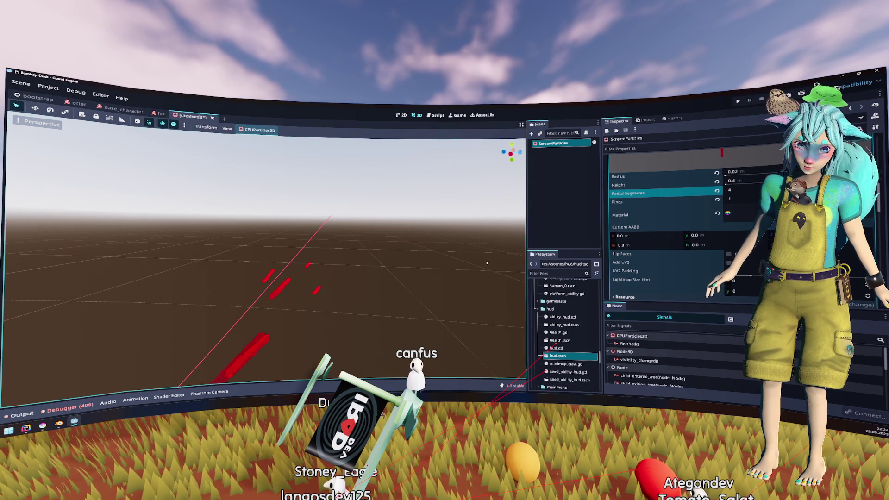
pyautogui.press('f')
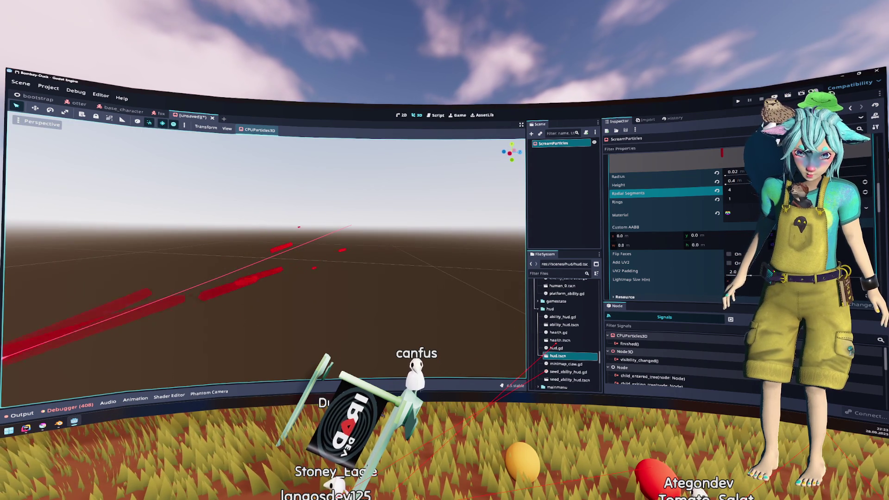
pyautogui.scroll(3, 697, 221)
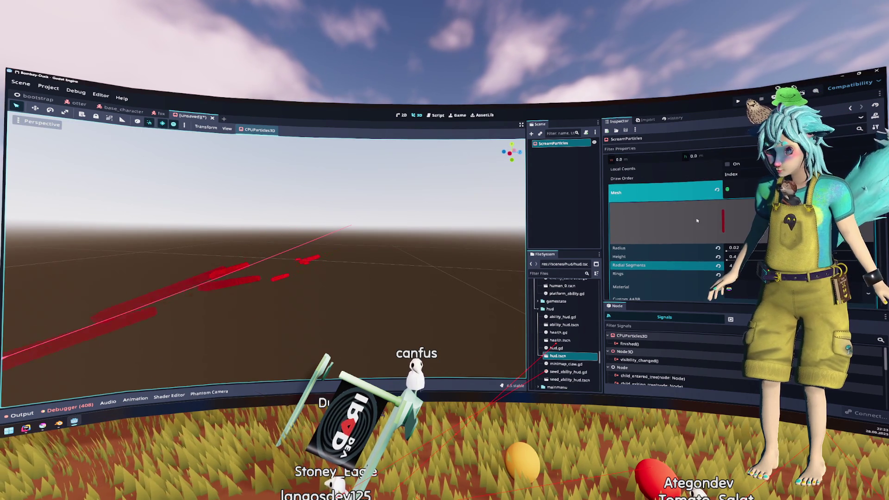
# Revert Linear Accel Min from -1.0 to its default 0.0.
pyautogui.click(739, 209)
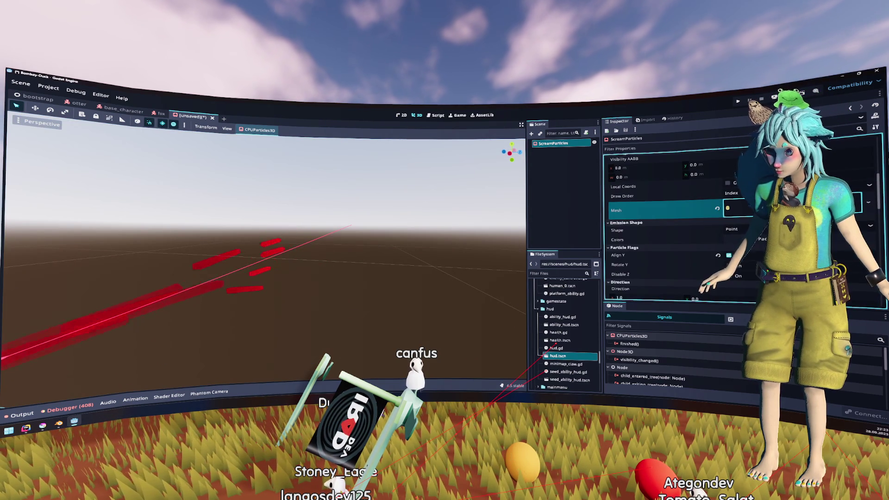
pyautogui.scroll(-5, 711, 239)
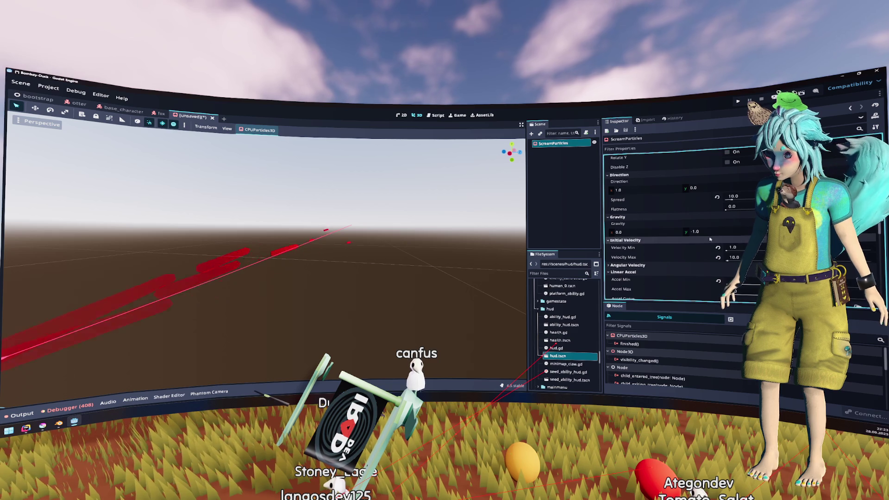
pyautogui.scroll(-3, 710, 239)
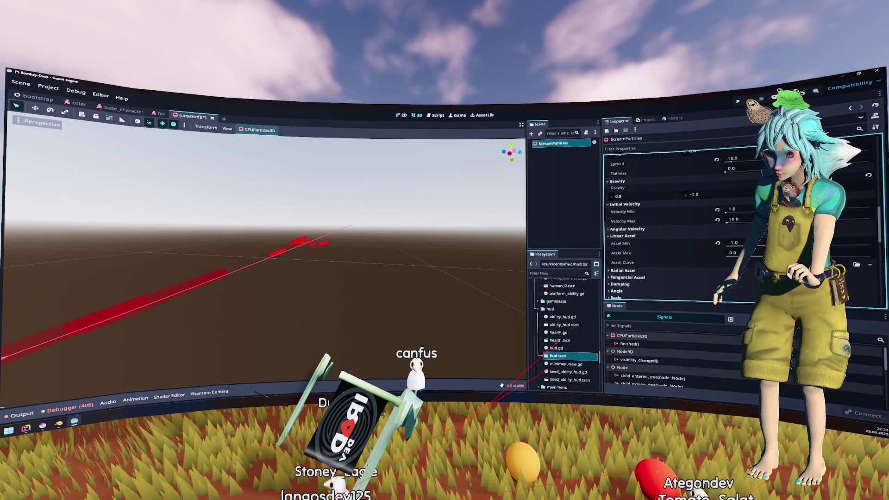
pyautogui.scroll(-1, 681, 257)
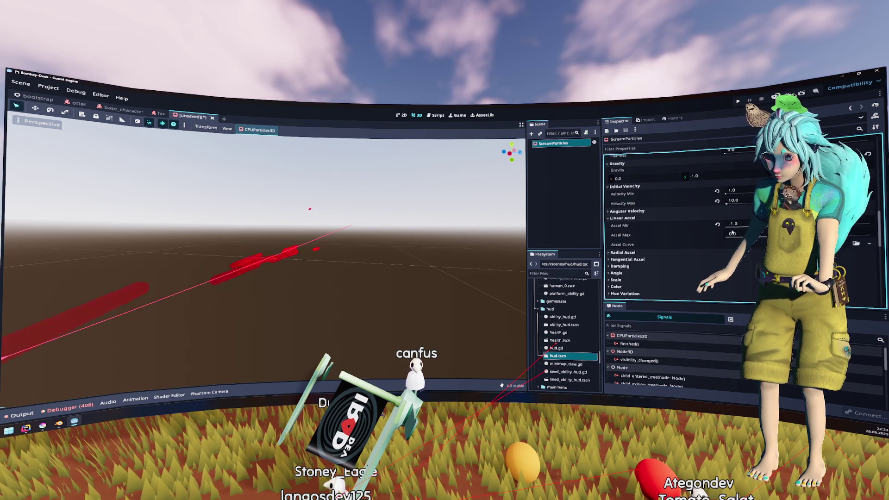
pyautogui.click(744, 224)
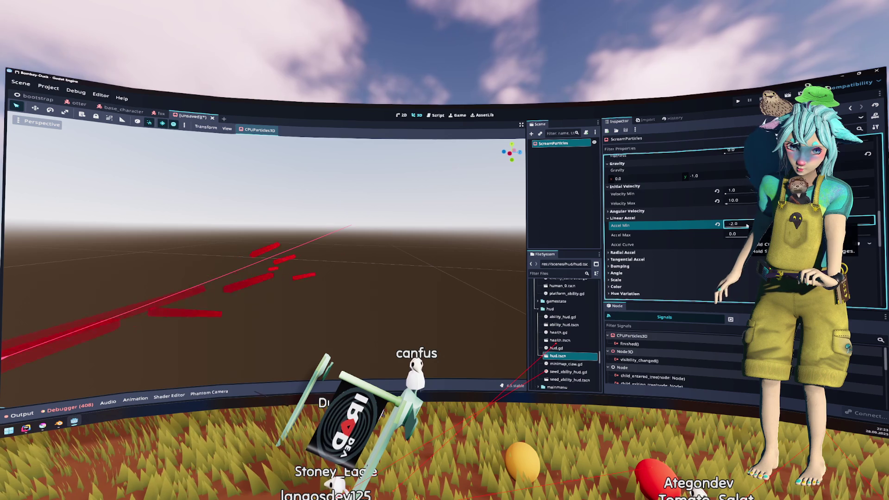
pyautogui.click(717, 224)
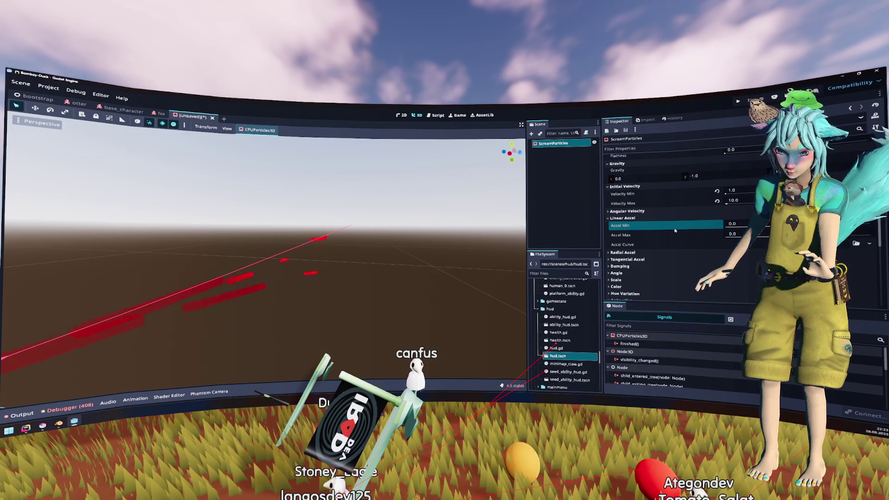
pyautogui.scroll(-1, 646, 217)
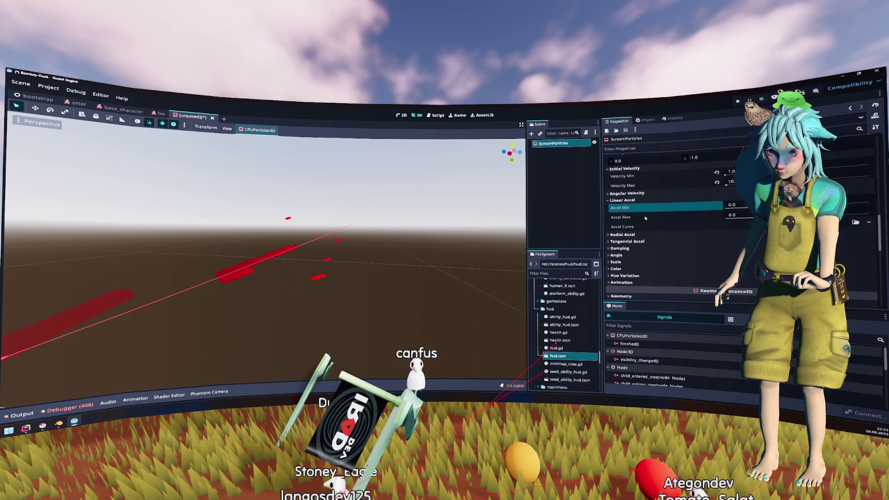
pyautogui.scroll(5, 649, 223)
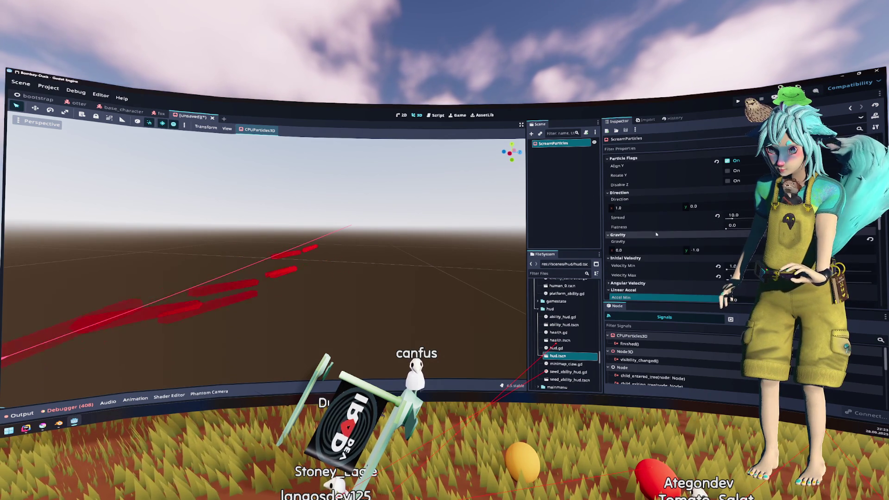
pyautogui.scroll(5, 658, 241)
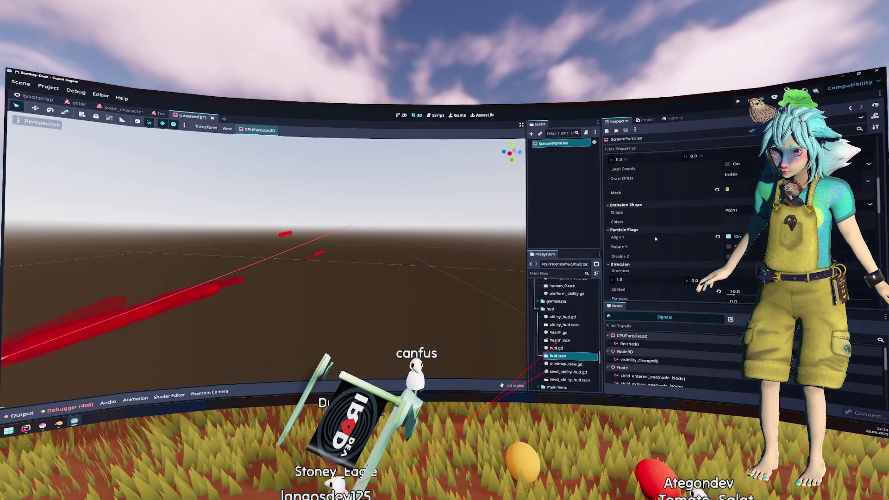
pyautogui.click(732, 227)
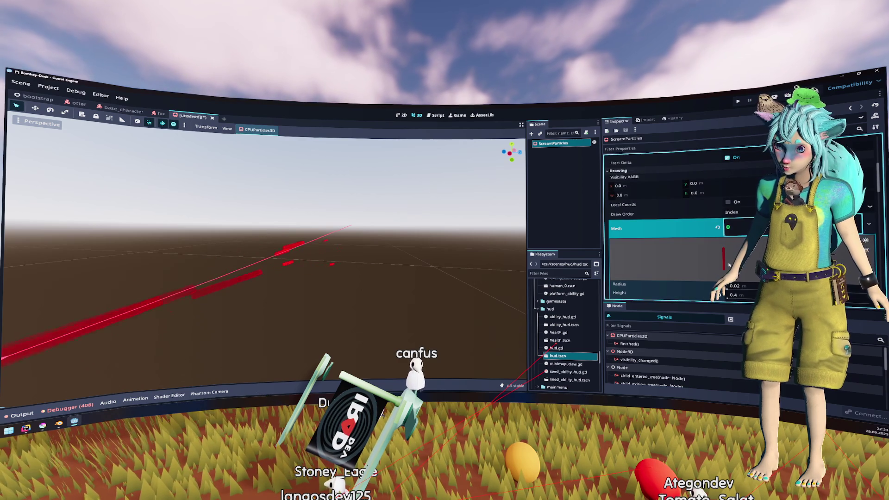
# Drag the Albedo color picker down to a deep dark red.
pyautogui.scroll(-3, 731, 264)
pyautogui.click(731, 250)
pyautogui.scroll(-3, 731, 250)
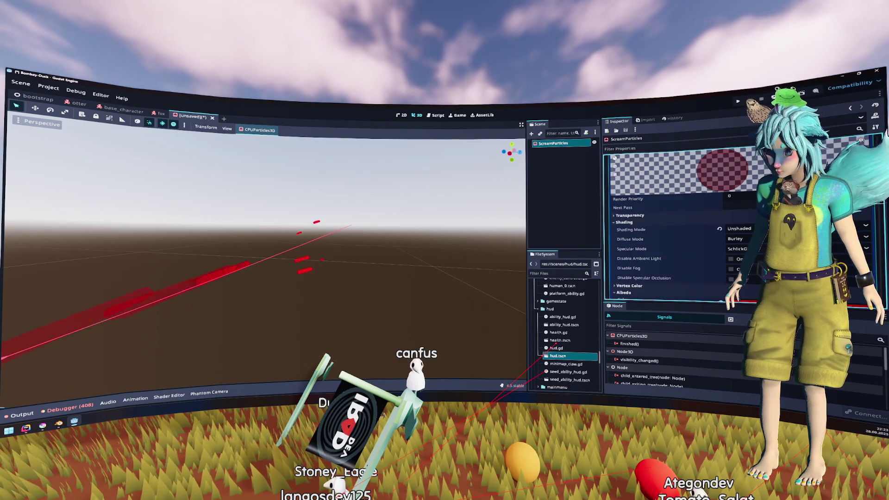
pyautogui.scroll(-3, 671, 227)
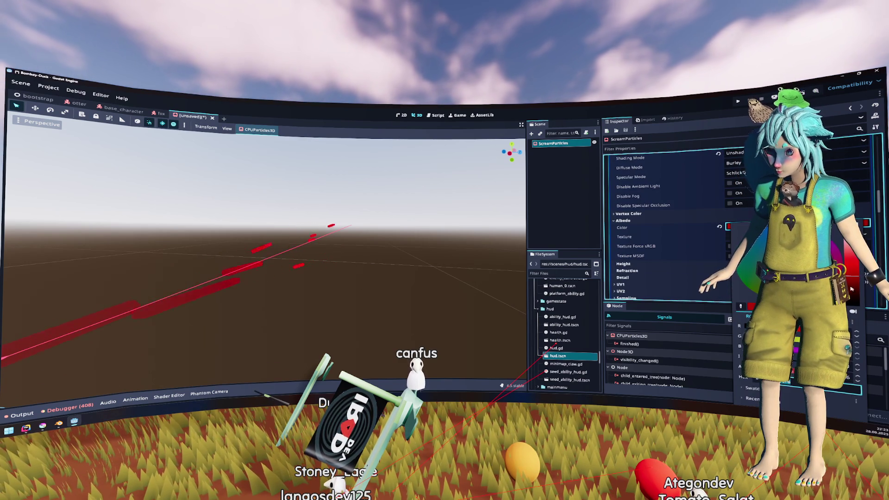
pyautogui.moveTo(857, 288); pyautogui.dragTo(860, 300)
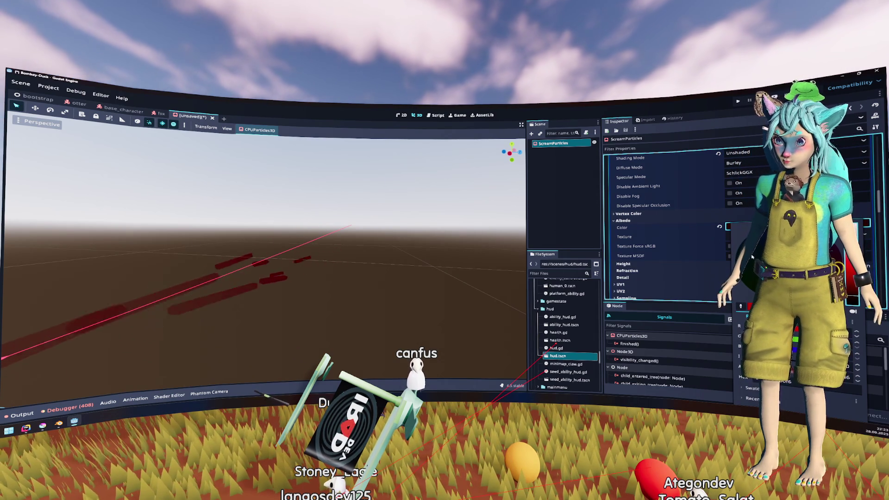
# Fold away the material's Albedo and Shading sections.
pyautogui.click(623, 221)
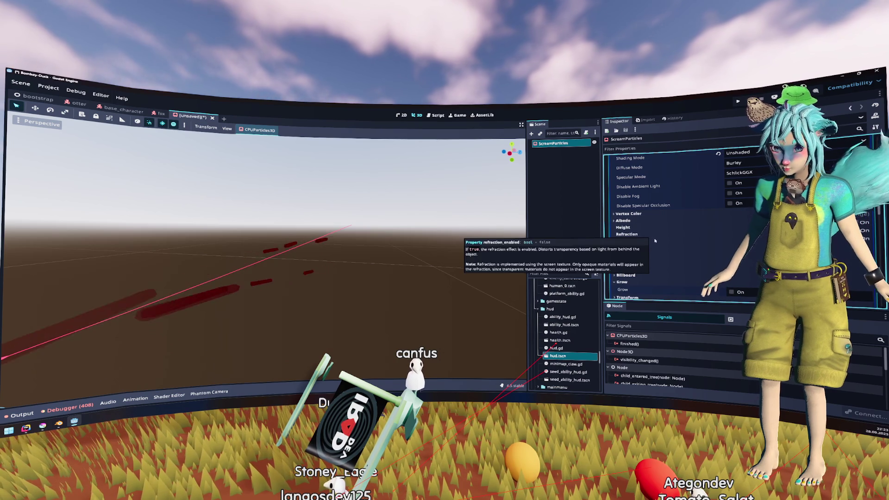
pyautogui.scroll(3, 658, 241)
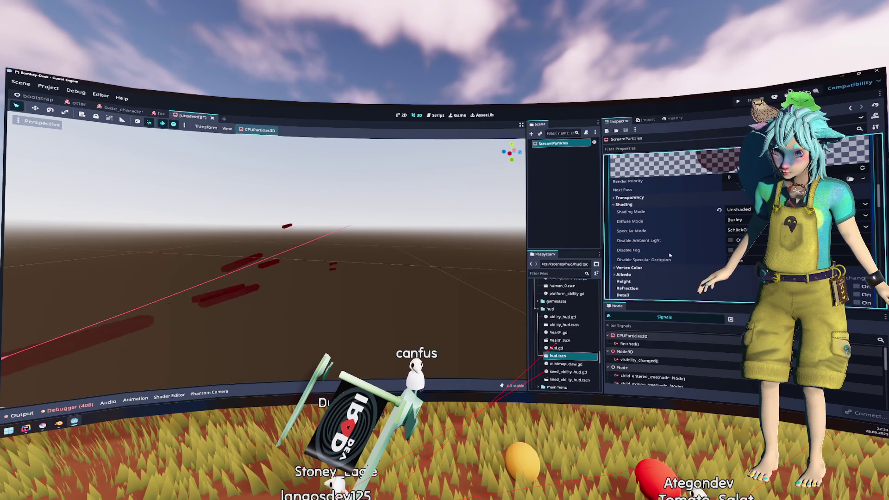
pyautogui.scroll(-1, 677, 253)
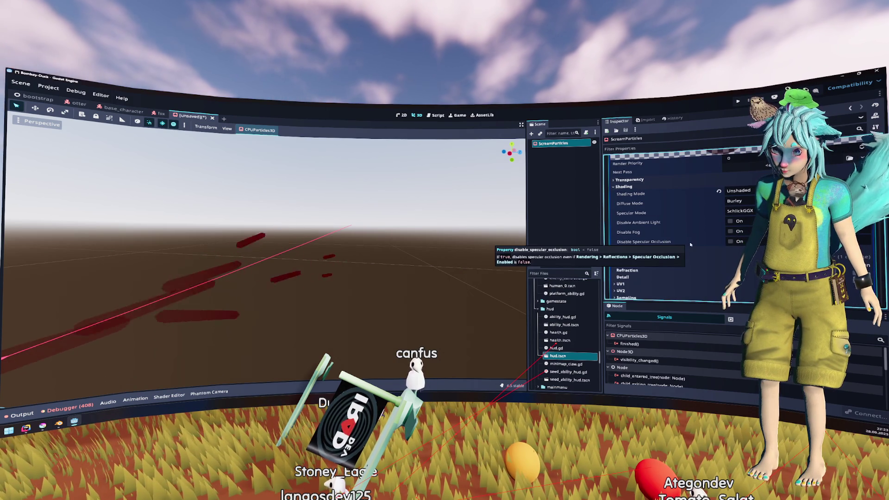
pyautogui.scroll(2, 667, 230)
pyautogui.click(665, 223)
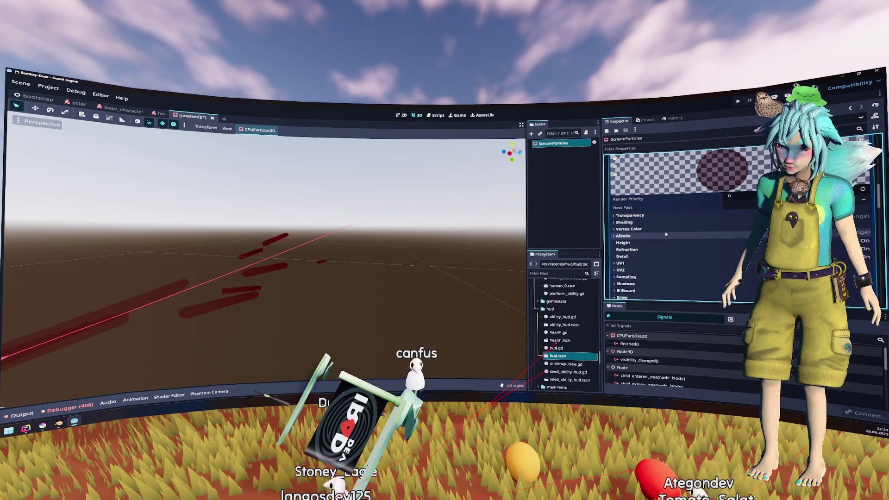
pyautogui.scroll(-2, 666, 234)
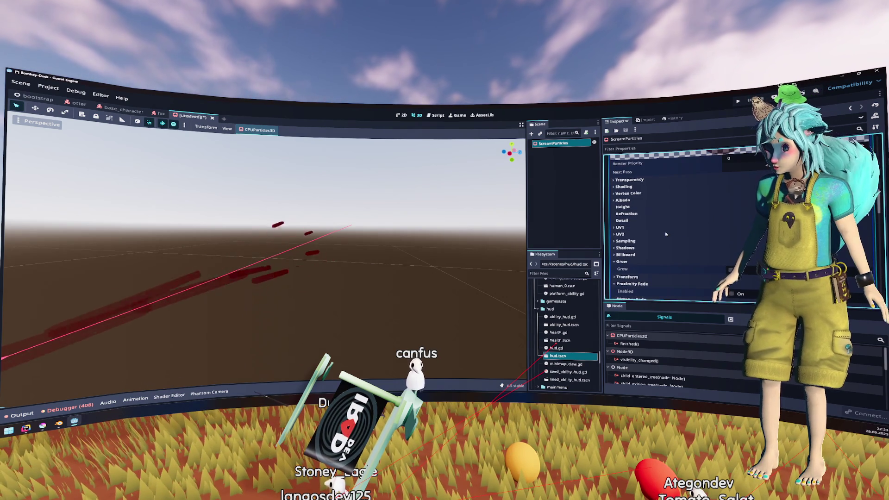
pyautogui.scroll(-1, 666, 234)
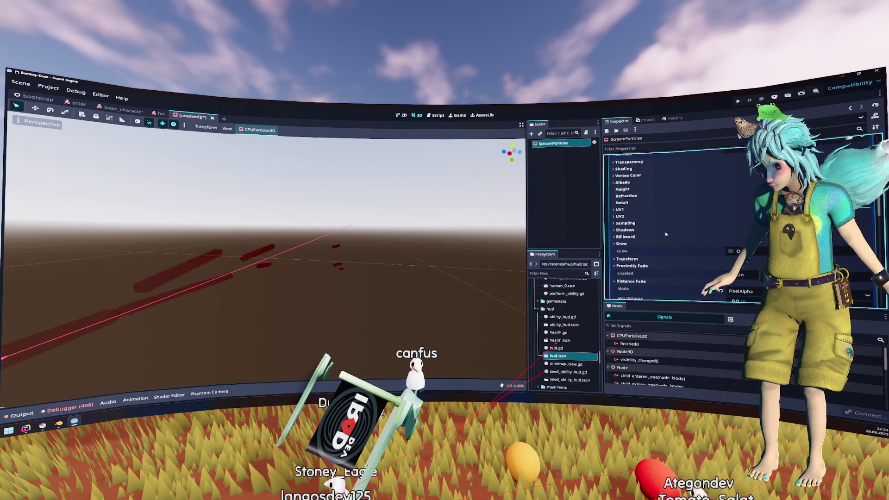
# Scroll through the streak material's properties, then collapse the Mesh resource.
pyautogui.scroll(-2, 667, 234)
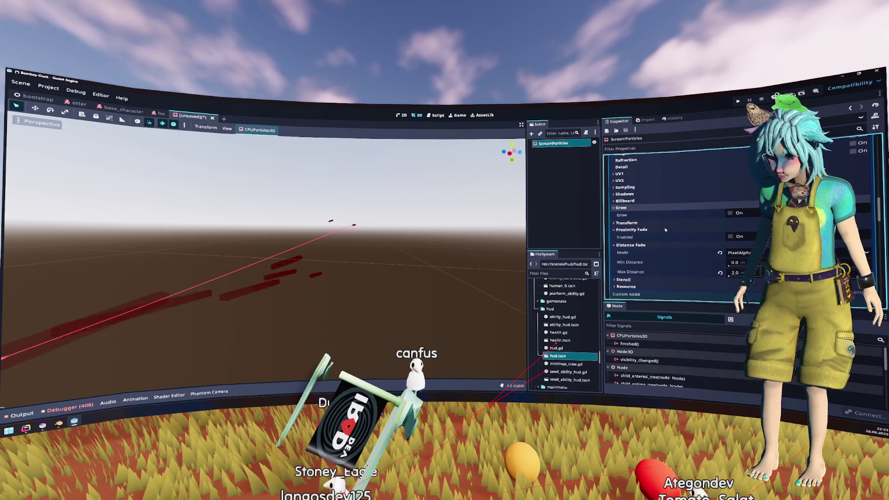
pyautogui.scroll(-2, 666, 230)
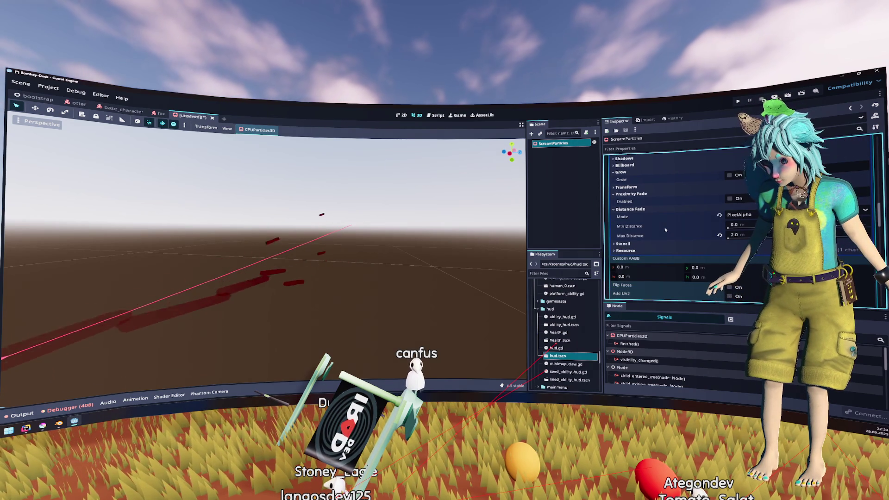
pyautogui.scroll(-1, 666, 229)
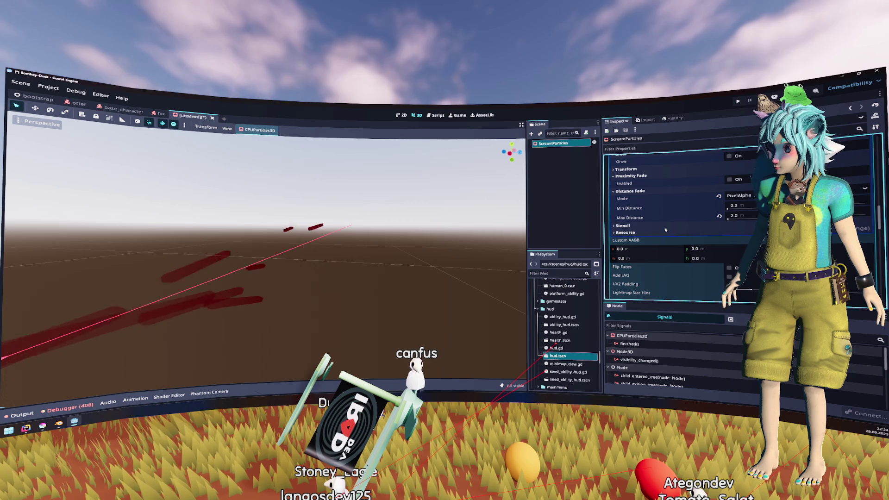
pyautogui.scroll(-2, 665, 230)
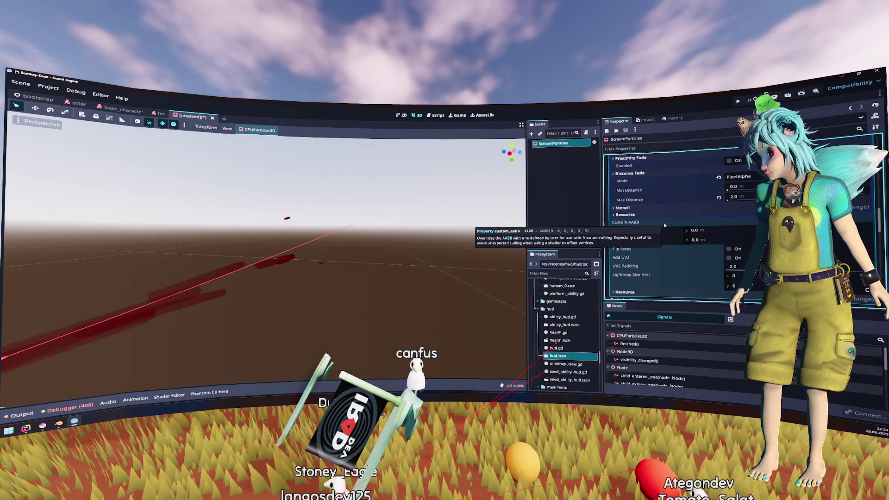
pyautogui.scroll(-2, 664, 225)
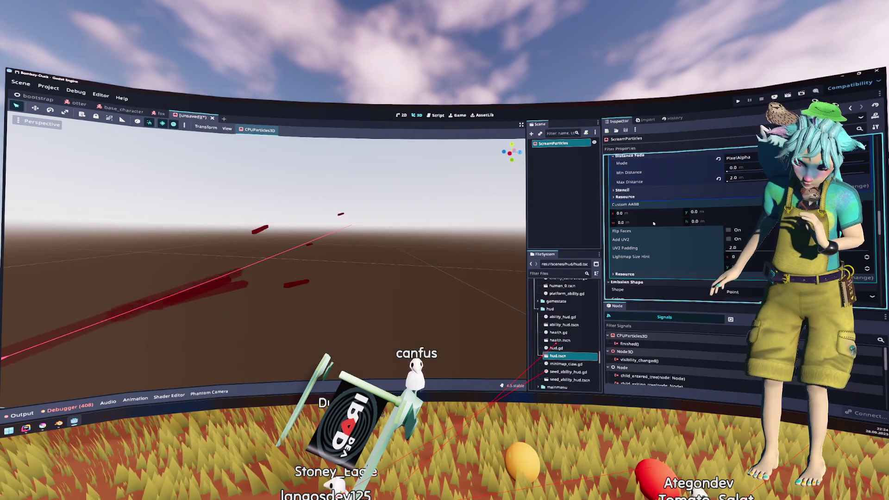
pyautogui.scroll(-4, 655, 221)
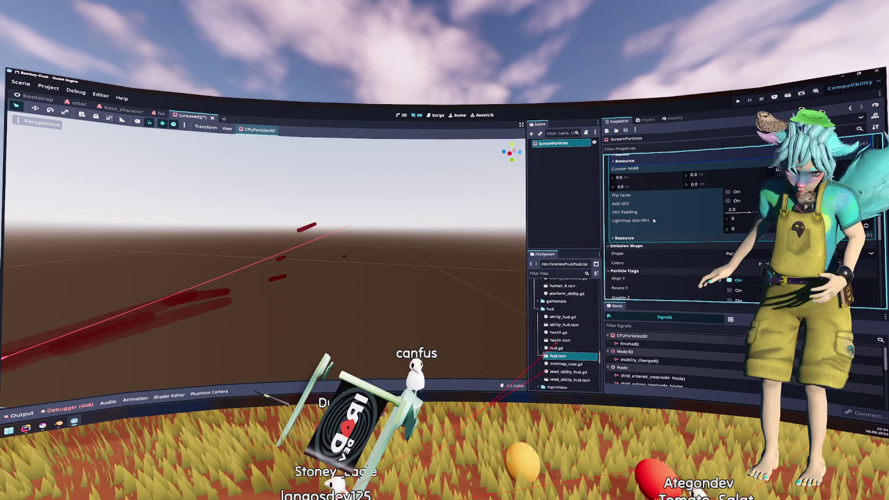
pyautogui.scroll(10, 654, 221)
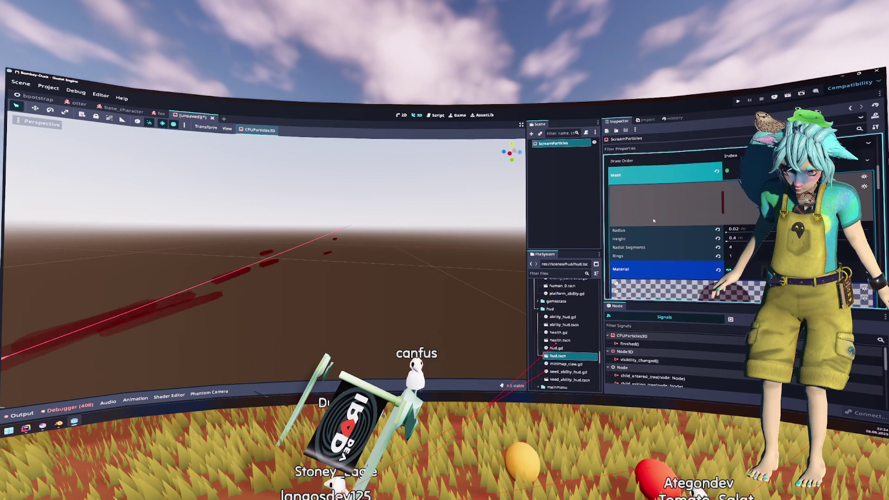
pyautogui.click(741, 246)
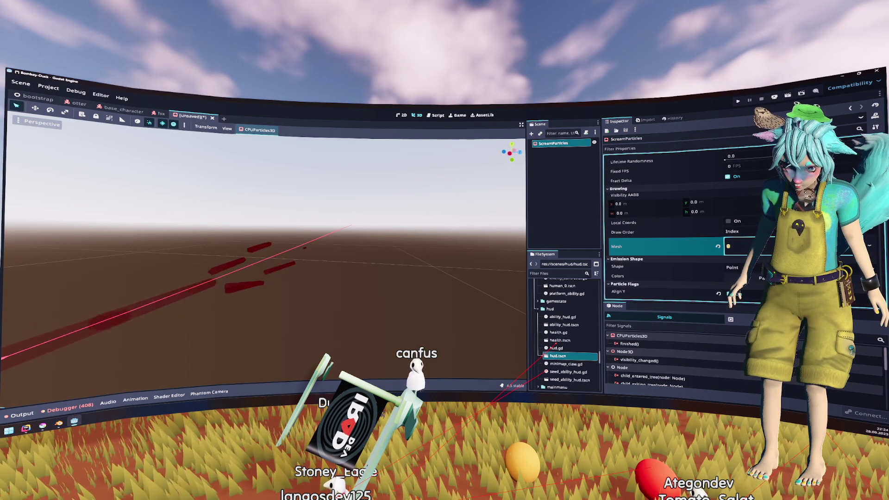
# Collapse the Linear Accel and Initial Velocity sections.
pyautogui.scroll(6, 652, 231)
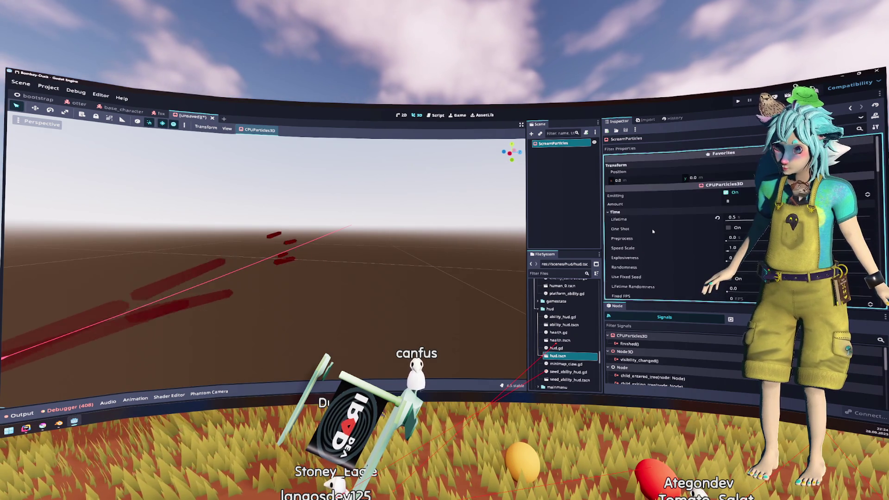
pyautogui.scroll(-8, 652, 231)
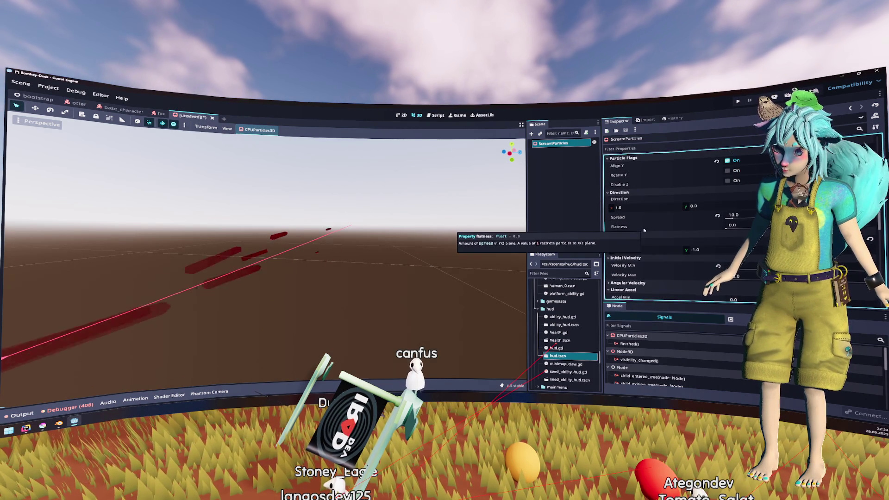
pyautogui.scroll(-3, 645, 227)
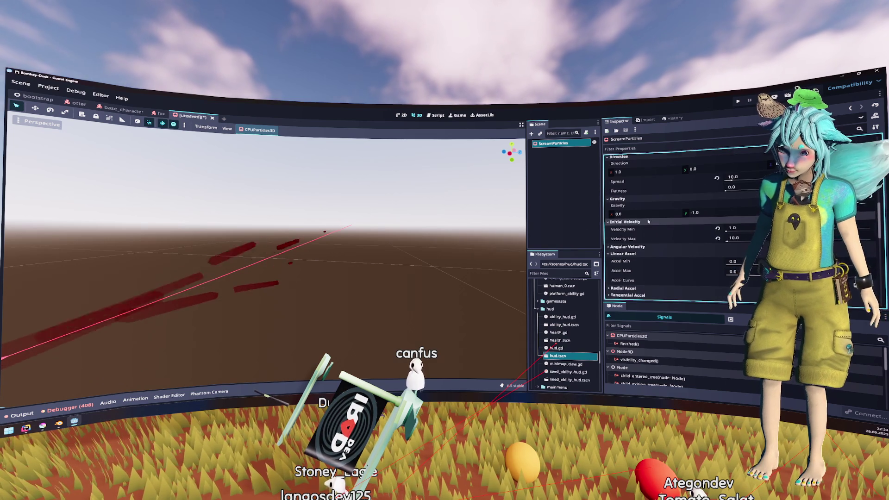
pyautogui.scroll(-3, 646, 218)
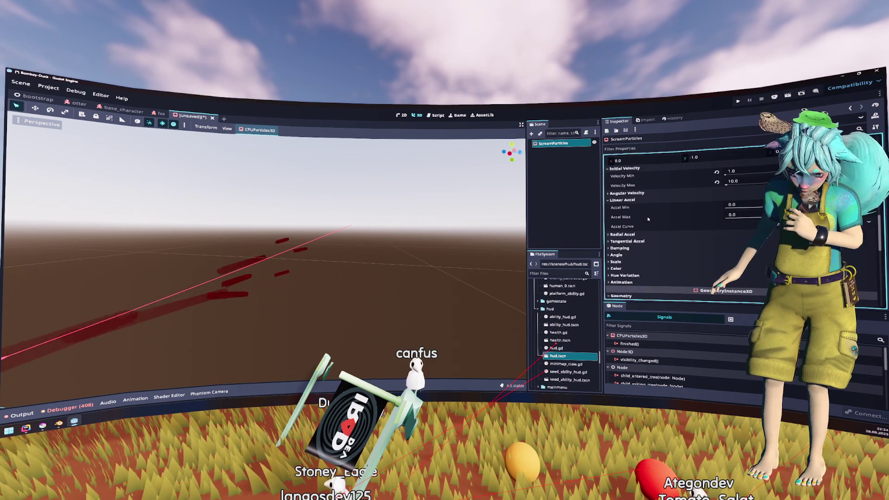
pyautogui.click(645, 200)
pyautogui.scroll(3, 647, 222)
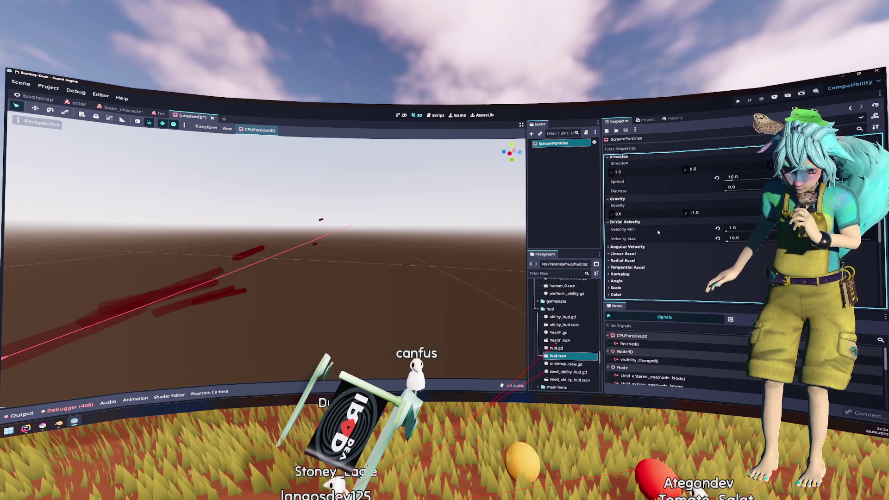
pyautogui.click(648, 223)
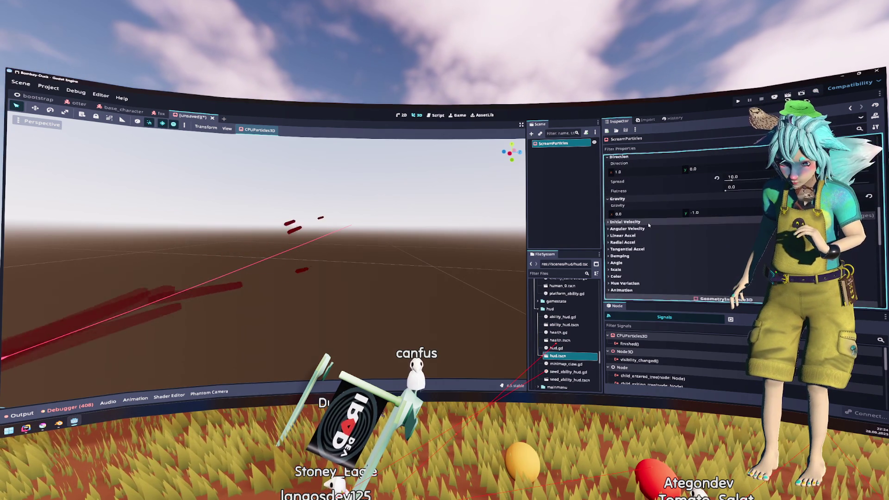
pyautogui.scroll(1, 648, 220)
# Raise the direction Spread from 10.0 to 30.0, then to 40.0.
pyautogui.click(733, 215)
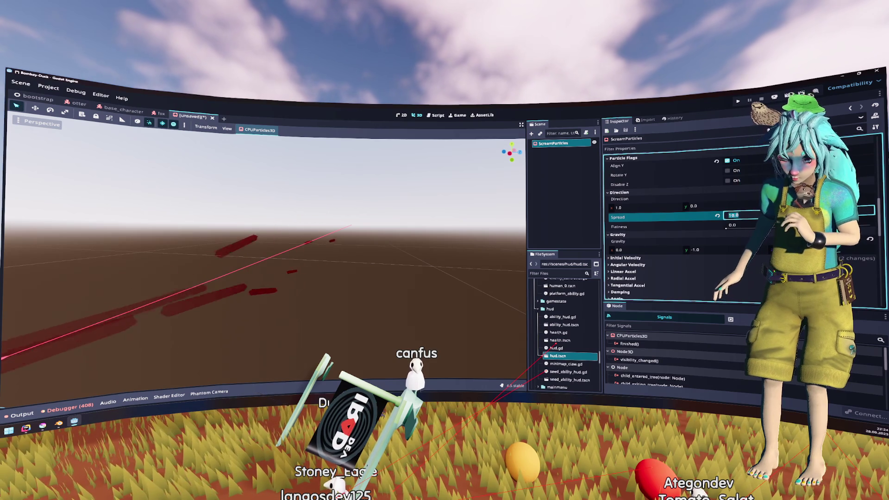
pyautogui.write('30.0')
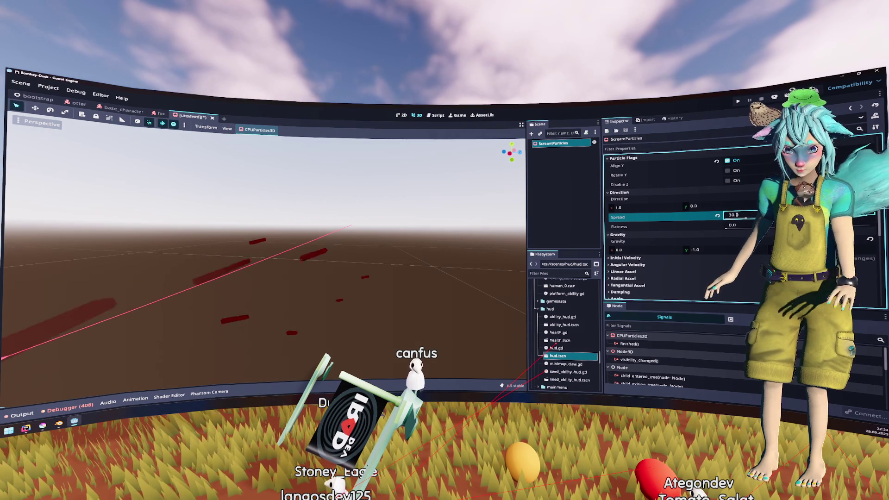
pyautogui.press('Return')
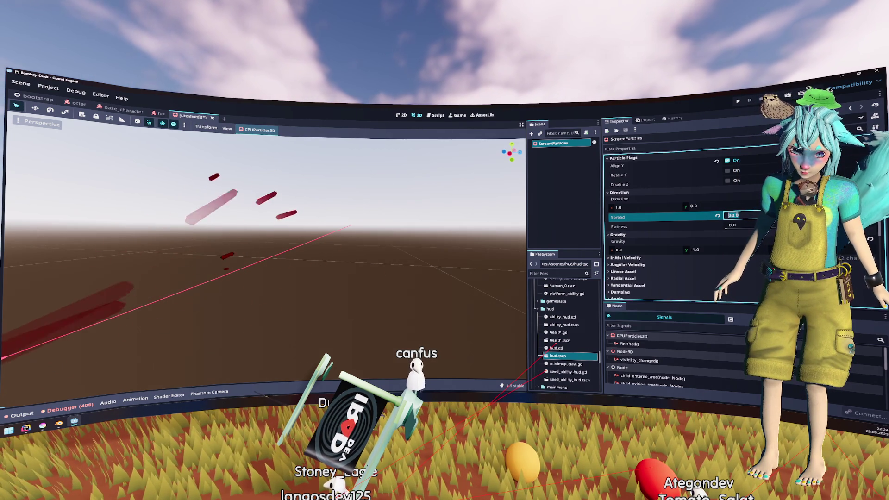
pyautogui.write('40')
pyautogui.press('Return')
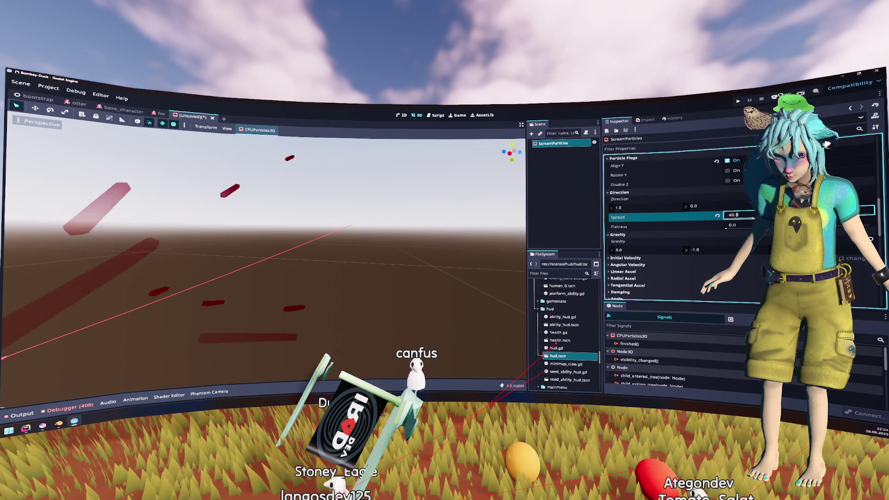
pyautogui.scroll(-3, 339, 204)
pyautogui.scroll(5, 734, 206)
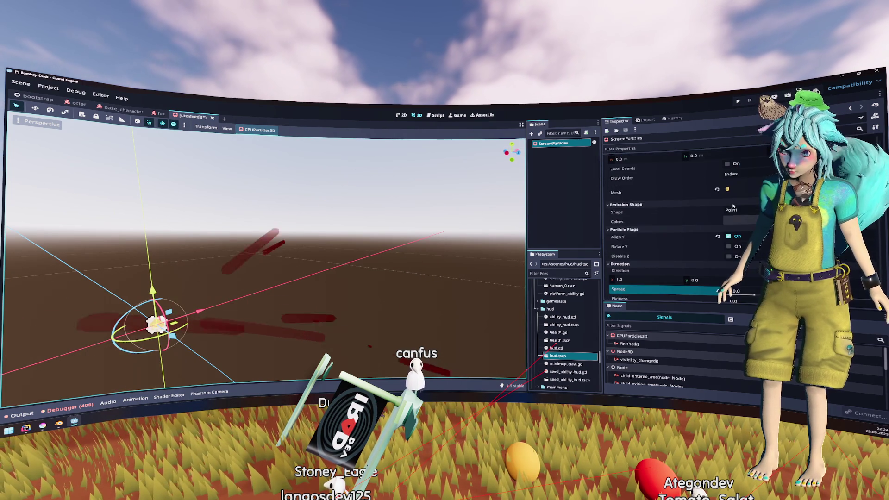
# Set the ScreamParticles Amount to 16 and rotate the emitter 15 degrees.
pyautogui.scroll(5, 734, 204)
pyautogui.click(746, 200)
pyautogui.write('16')
pyautogui.press('Return')
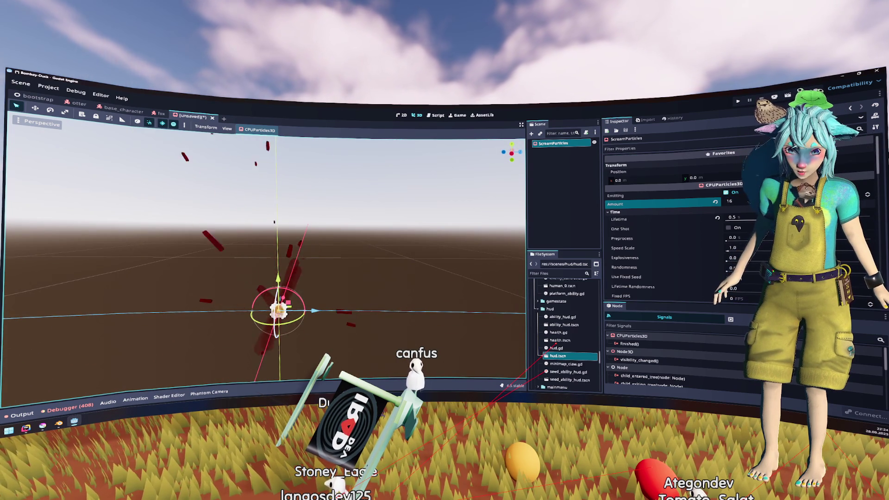
pyautogui.press('r')
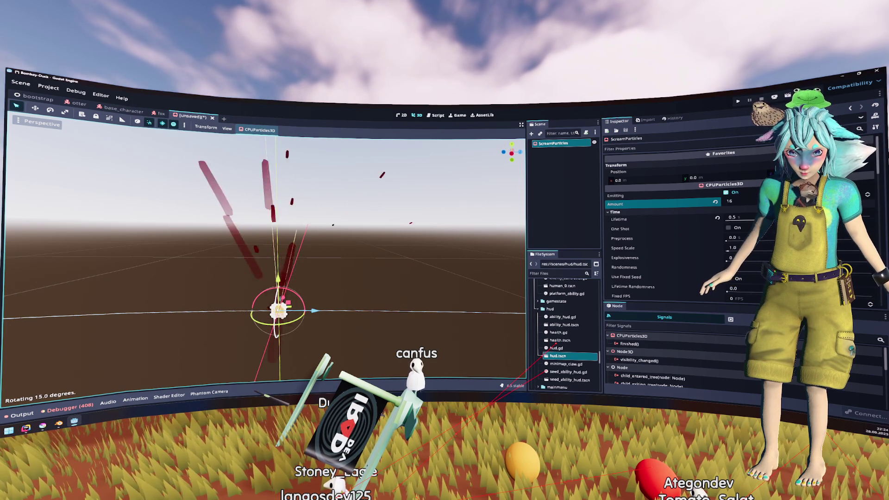
pyautogui.press('Return')
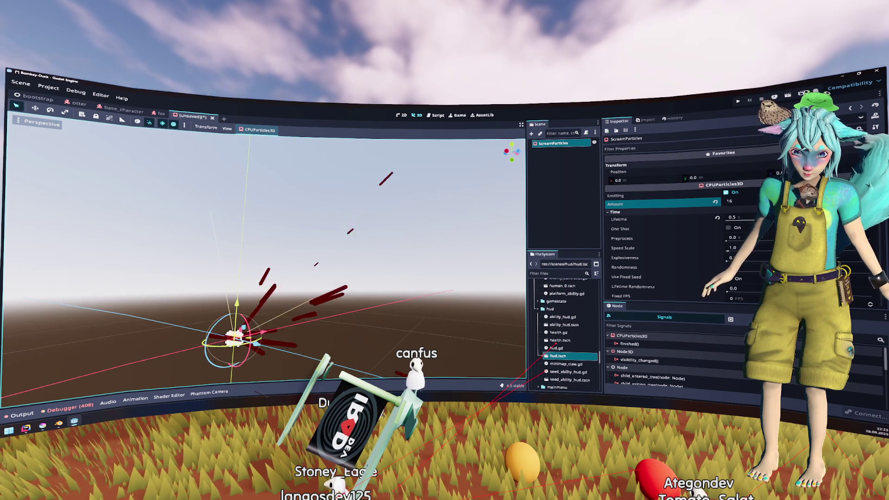
# Try ScreamParticles Lifetime values of 0.3 s and 1.0 s.
pyautogui.scroll(-2, 649, 233)
pyautogui.click(737, 180)
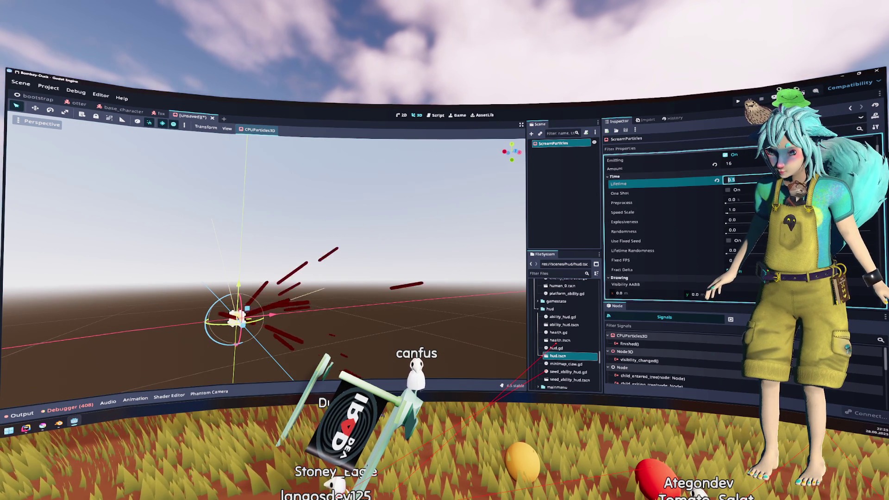
pyautogui.write('0.3')
pyautogui.press('Return')
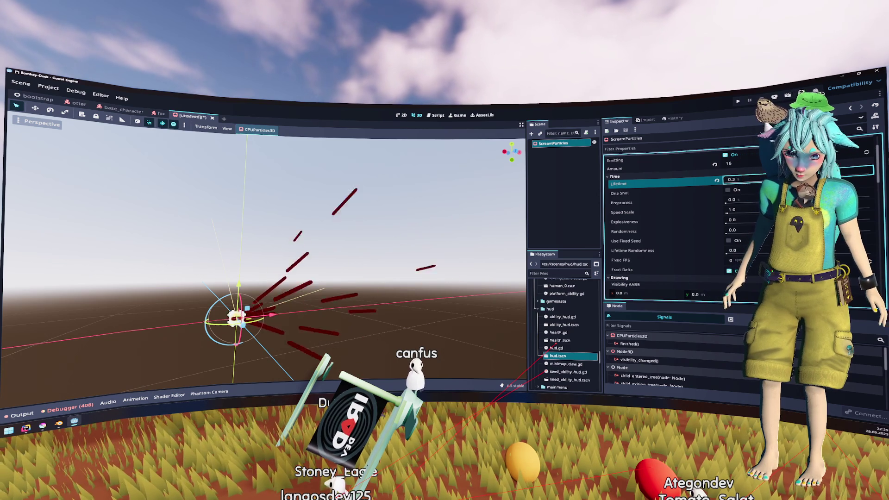
pyautogui.write('1')
pyautogui.press('Return')
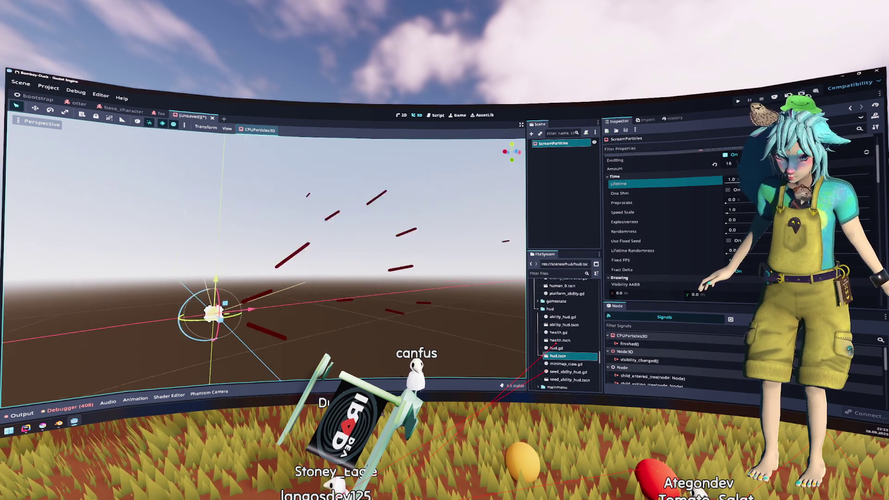
# Return Lifetime to 0.5 s and set Explosiveness to 1.0.
pyautogui.press('f')
pyautogui.click(728, 179)
pyautogui.write('0.5')
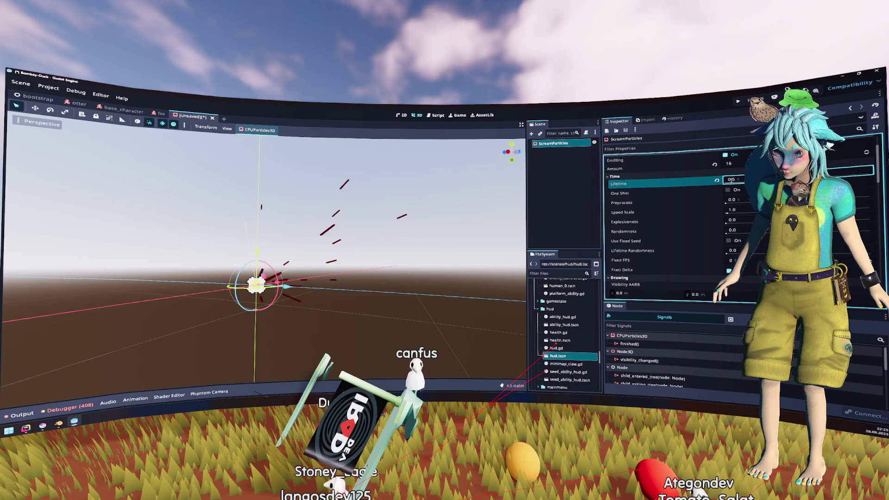
pyautogui.click(743, 220)
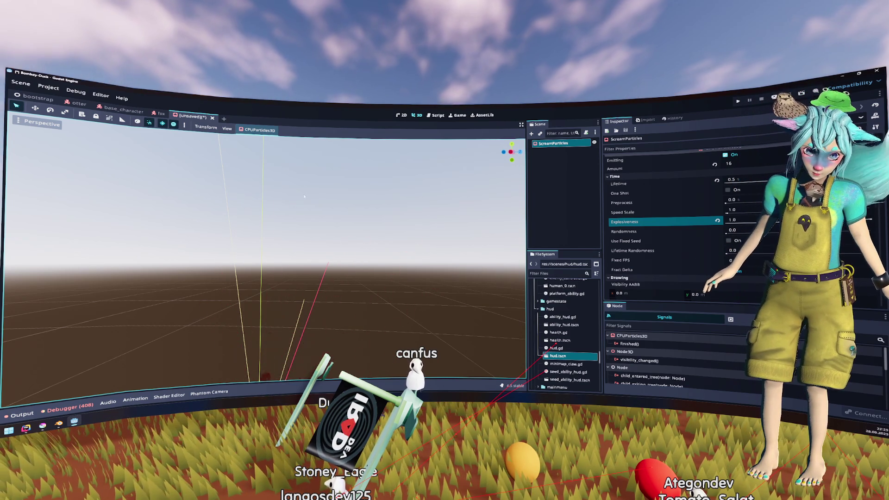
# Save the particle scene as scream.tscn in res://scenes/vfx.
pyautogui.press('f')
pyautogui.hotkey('ctrl', 's')
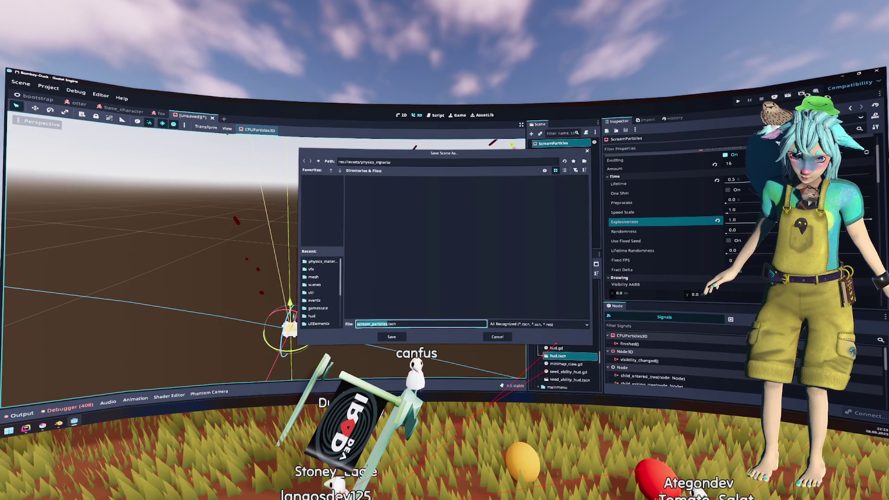
pyautogui.click(315, 284)
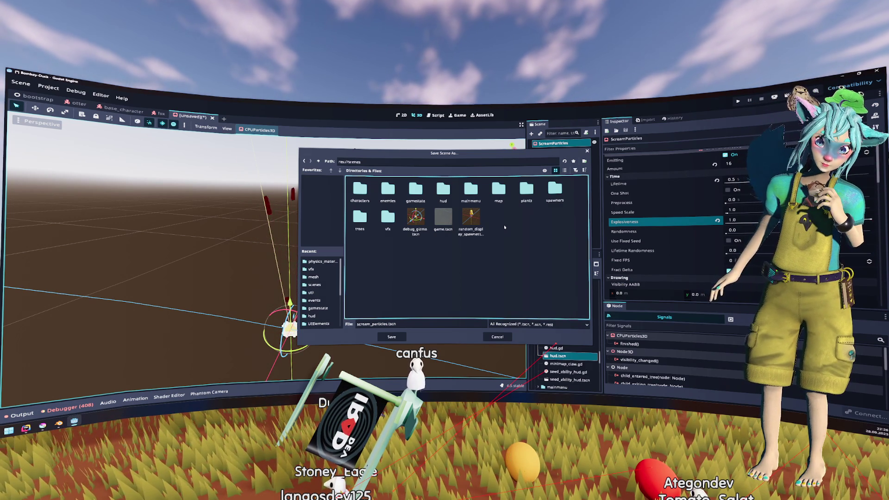
pyautogui.doubleClick(388, 217)
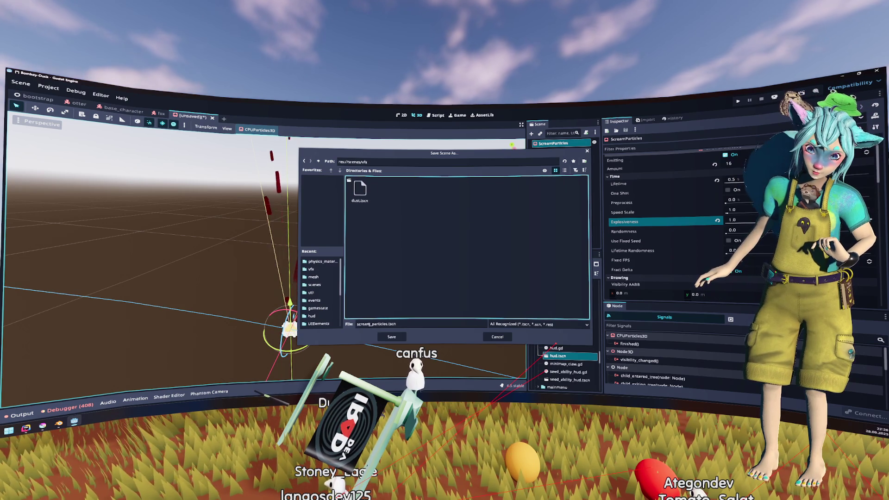
pyautogui.moveTo(370, 324); pyautogui.dragTo(385, 324)
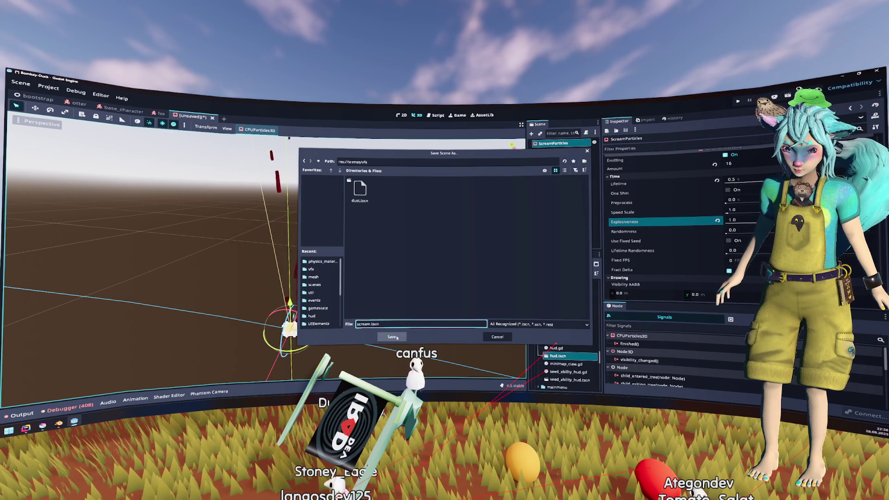
pyautogui.click(392, 337)
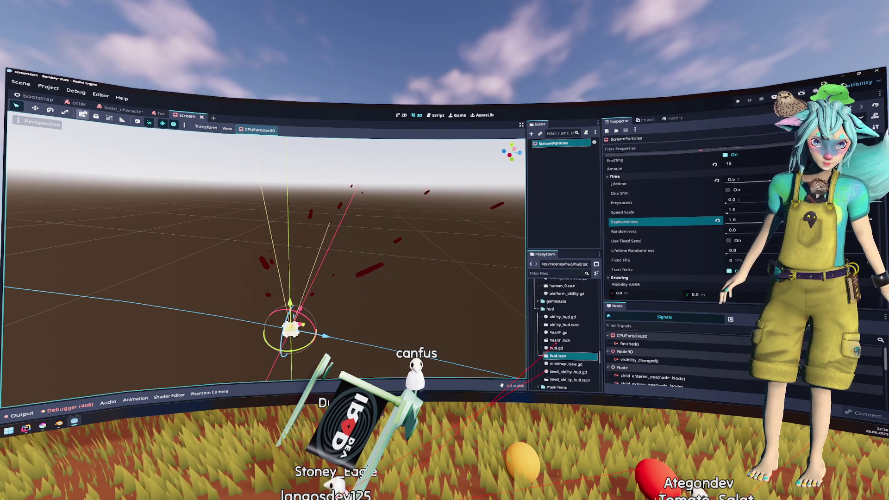
# Filter the FileSystem dock for level_1 and open level_1.tscn.
pyautogui.click(457, 116)
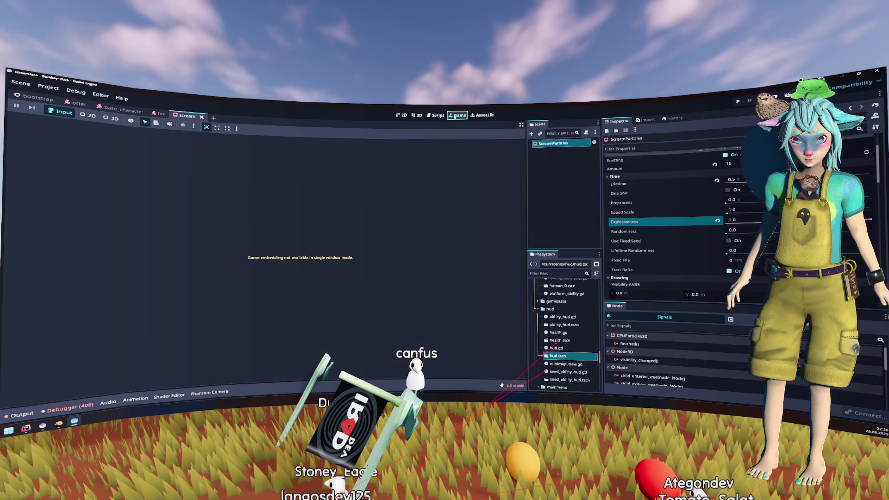
pyautogui.click(417, 115)
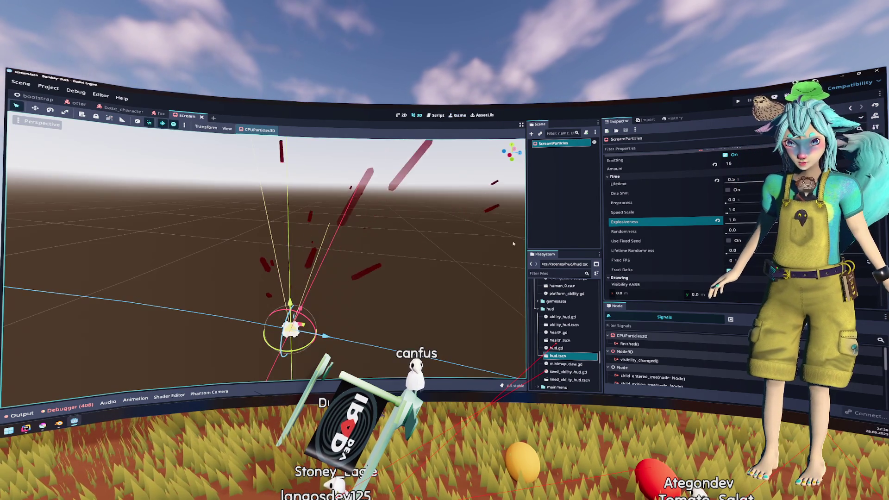
pyautogui.click(551, 274)
pyautogui.write('tevel_1')
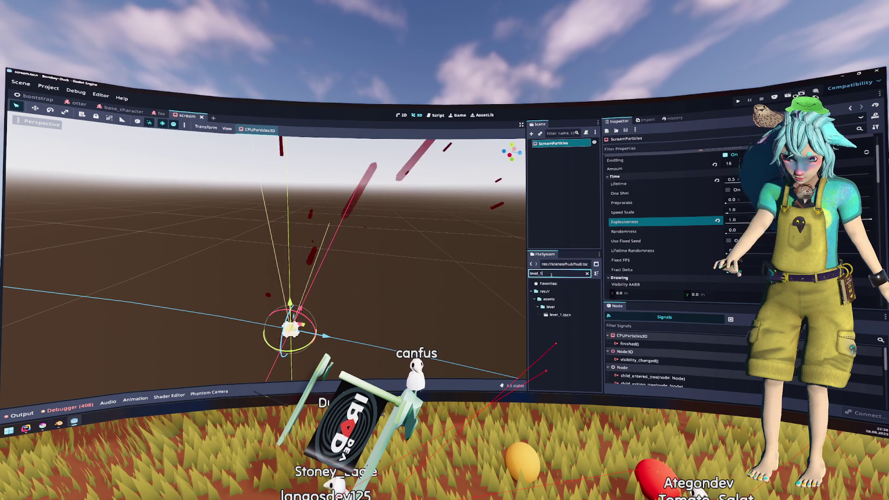
pyautogui.doubleClick(586, 316)
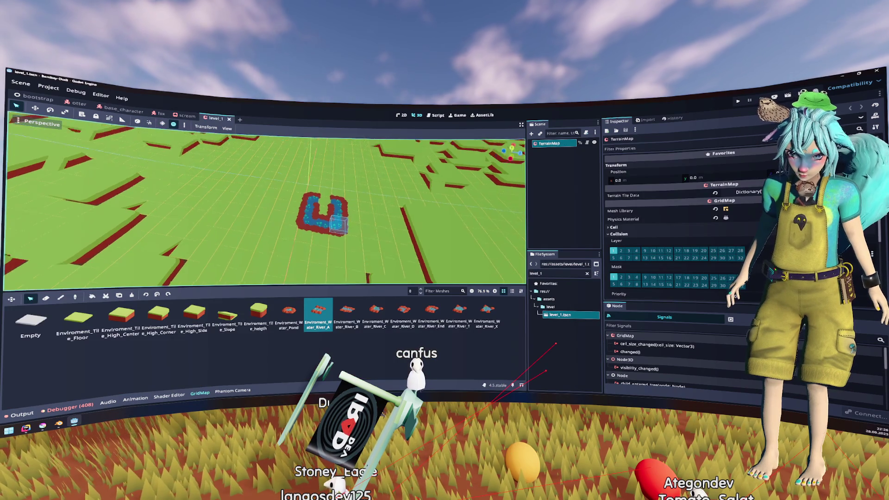
# Toggle Bake Navigation on the TerrainMap so the magenta navigation lines disappear.
pyautogui.scroll(5, 332, 222)
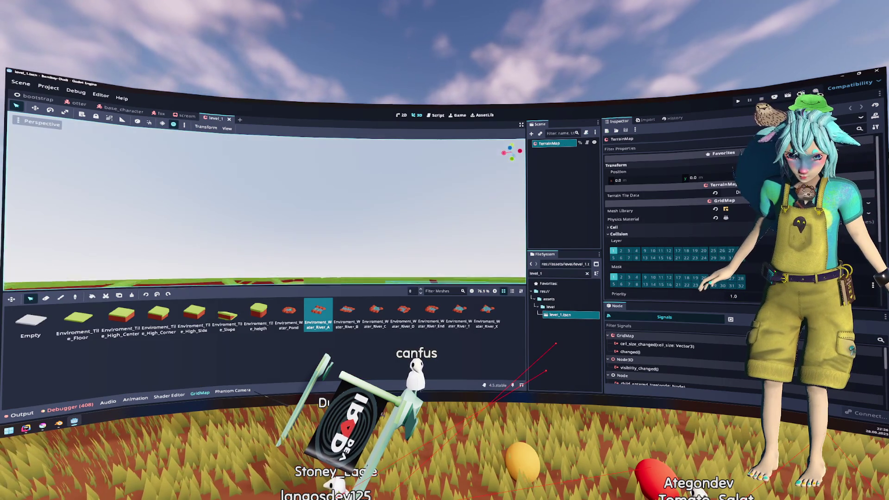
pyautogui.scroll(2, 264, 213)
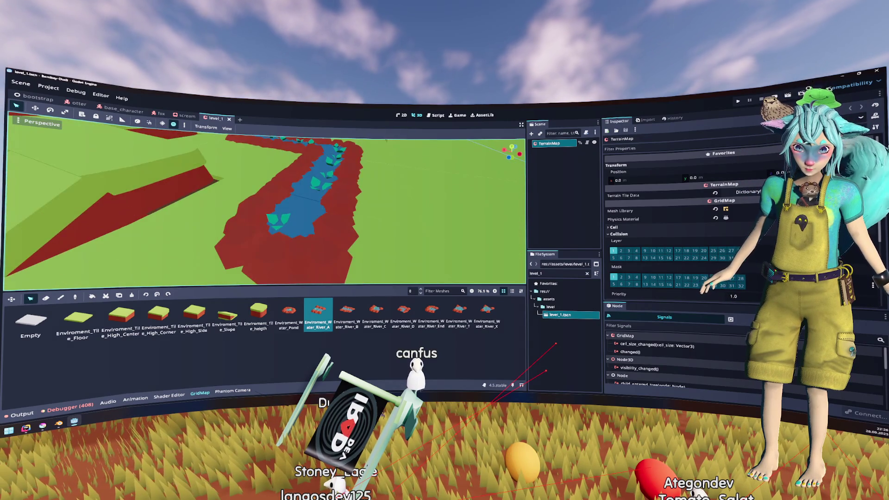
pyautogui.scroll(2, 264, 209)
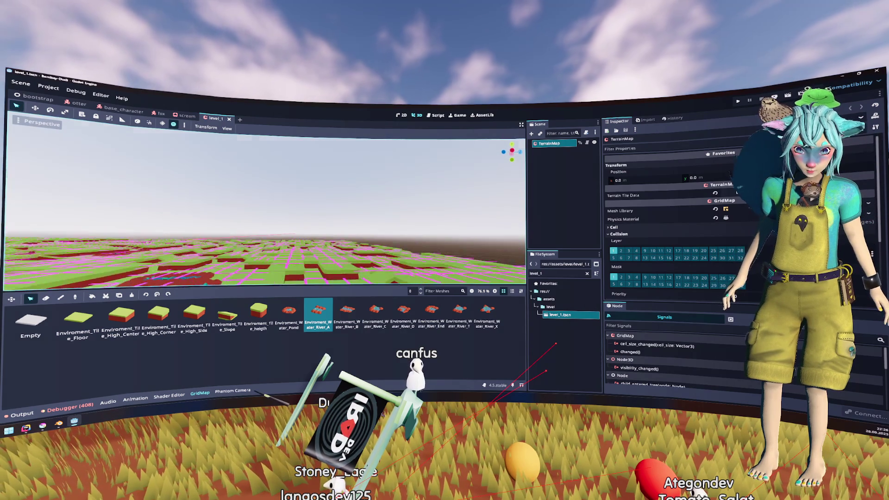
pyautogui.scroll(3, 264, 209)
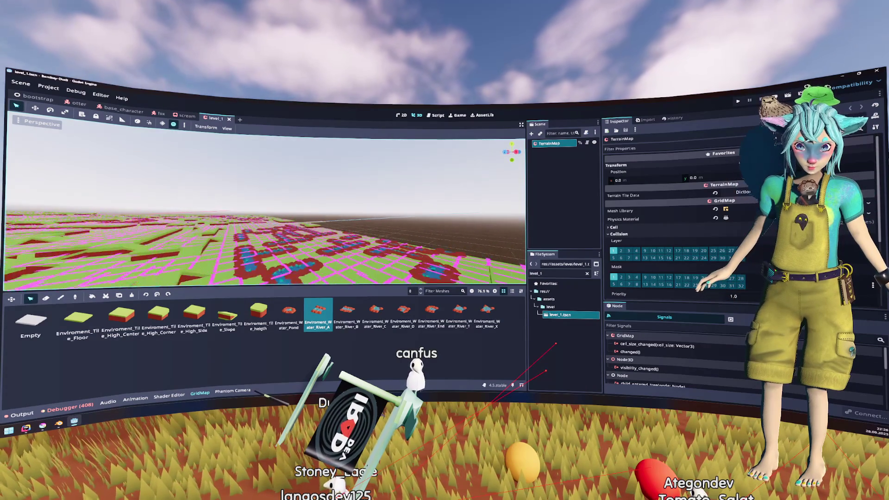
pyautogui.scroll(-5, 264, 209)
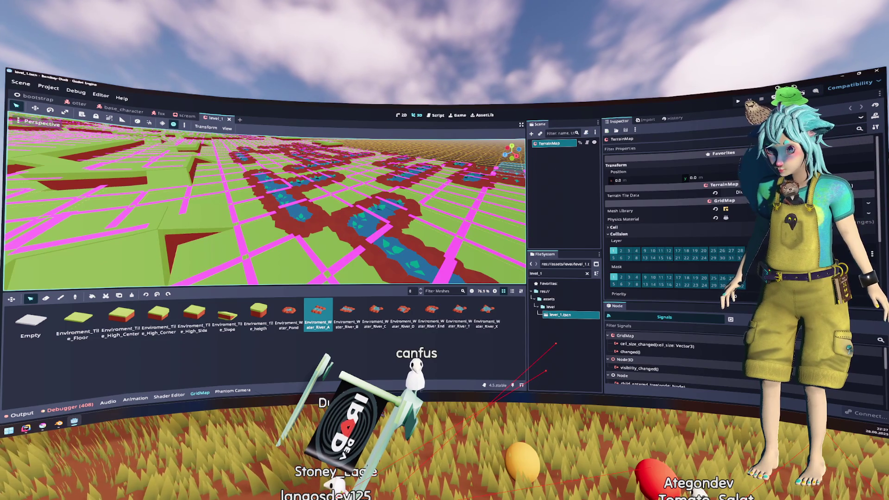
pyautogui.scroll(-4, 750, 210)
pyautogui.click(728, 219)
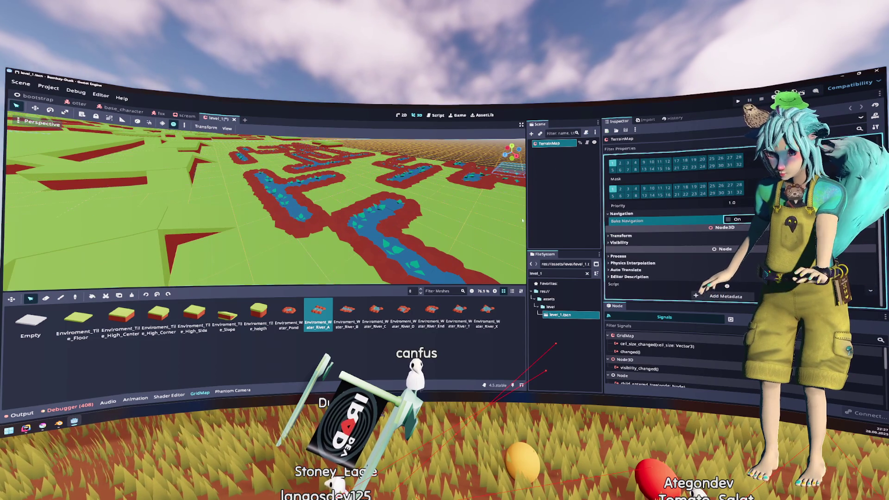
# Orbit and zoom the viewport to inspect the blue river channels from an angle.
pyautogui.moveTo(278, 209); pyautogui.dragTo(296, 203)
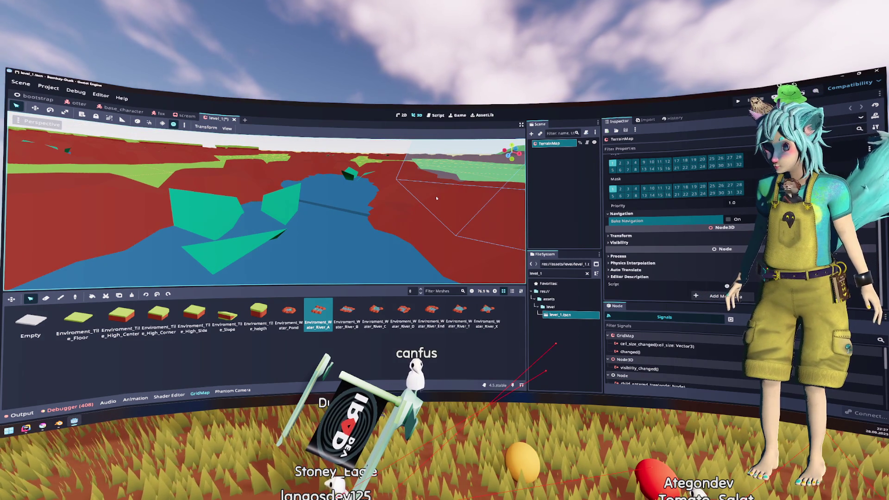
pyautogui.scroll(-5, 417, 222)
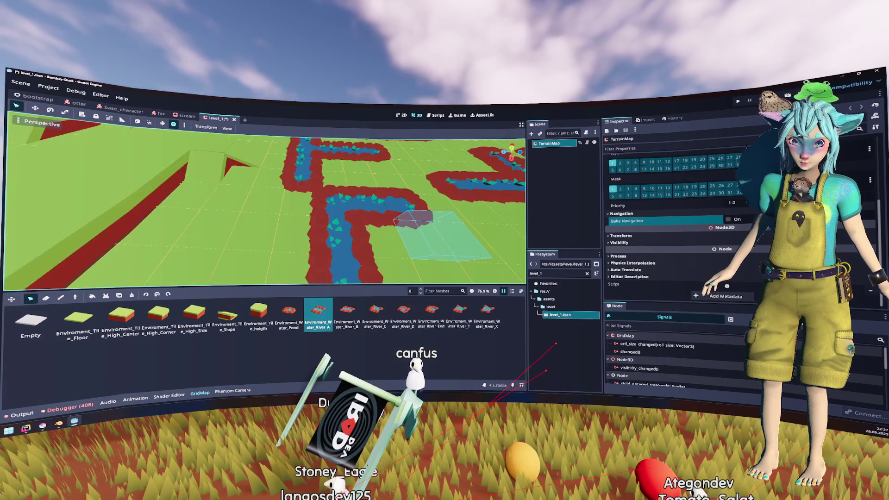
pyautogui.scroll(5, 264, 208)
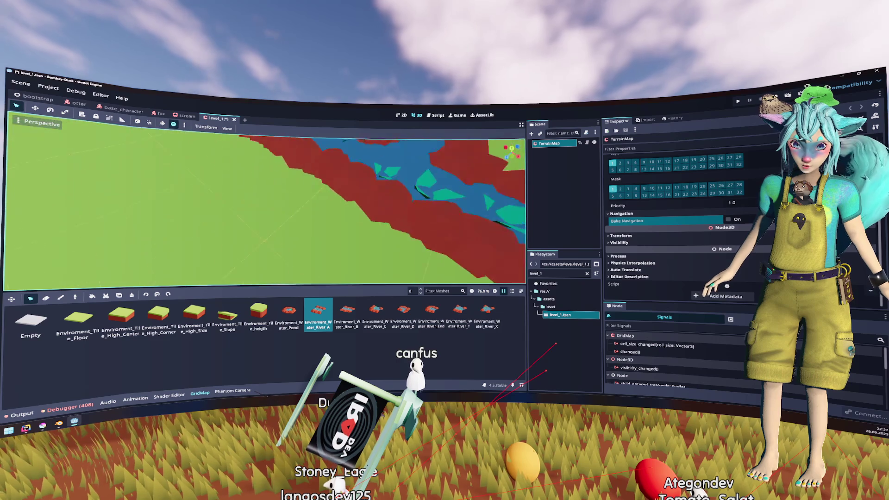
pyautogui.scroll(-5, 264, 209)
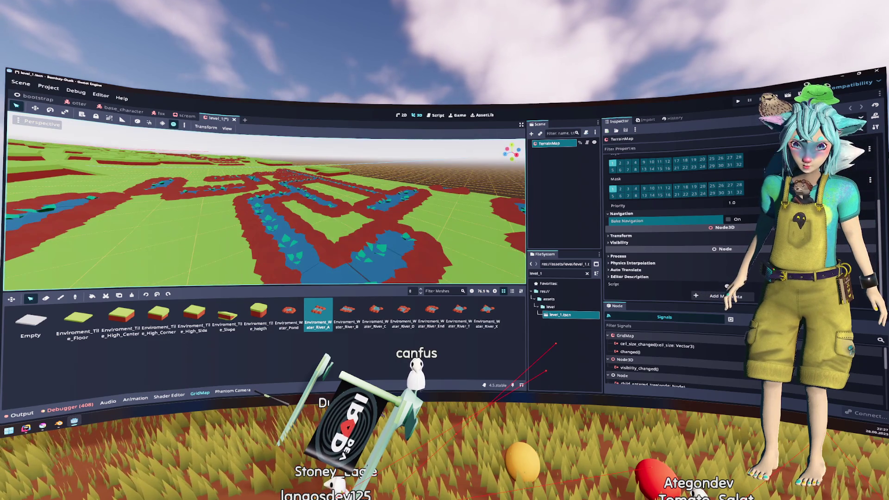
pyautogui.scroll(5, 264, 208)
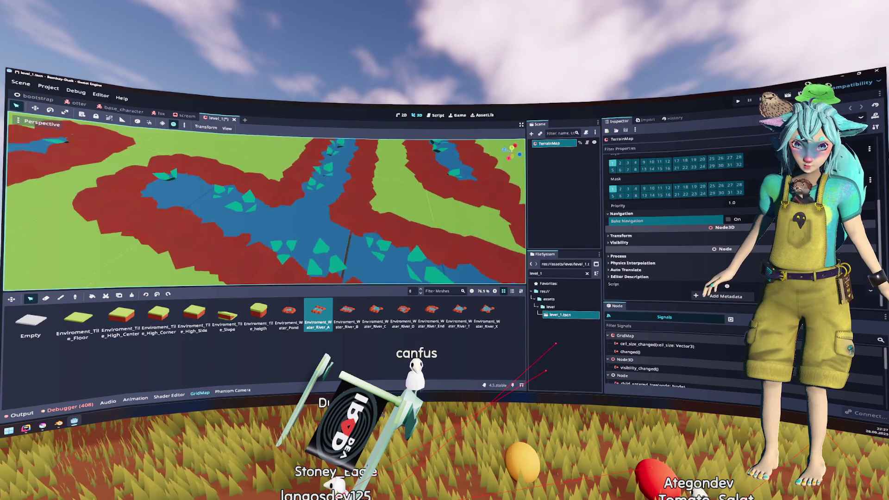
pyautogui.scroll(2, 264, 208)
pyautogui.scroll(-6, 132, 211)
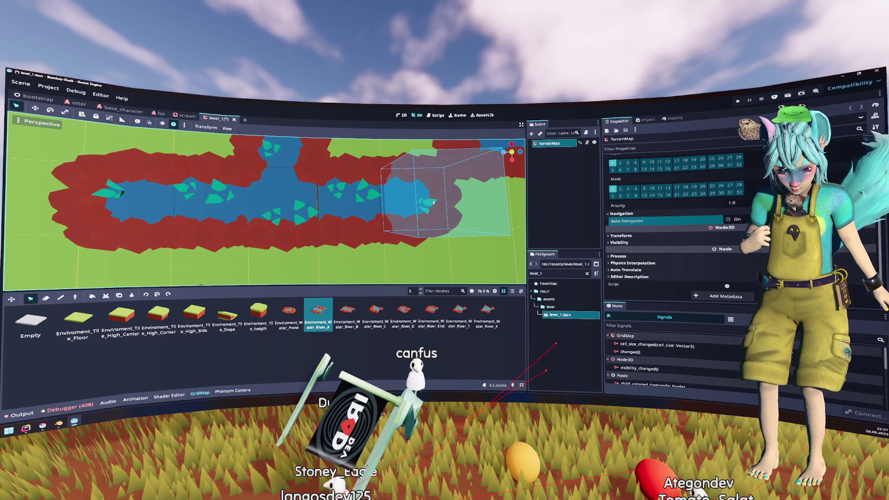
pyautogui.moveTo(433, 202)
pyautogui.mouseDown()
pyautogui.moveTo(403, 239)
pyautogui.moveTo(393, 209)
pyautogui.moveTo(403, 251)
pyautogui.moveTo(403, 218)
pyautogui.mouseUp()
pyautogui.scroll(-5, 264, 202)
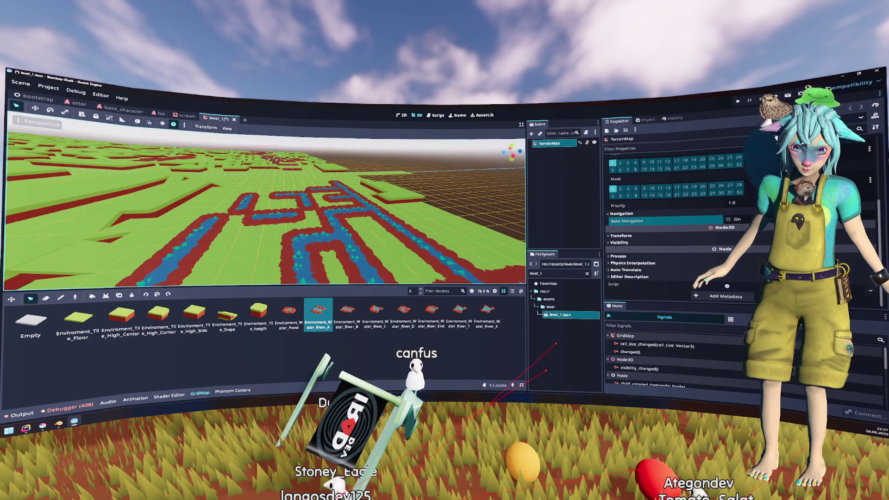
pyautogui.scroll(8, 264, 201)
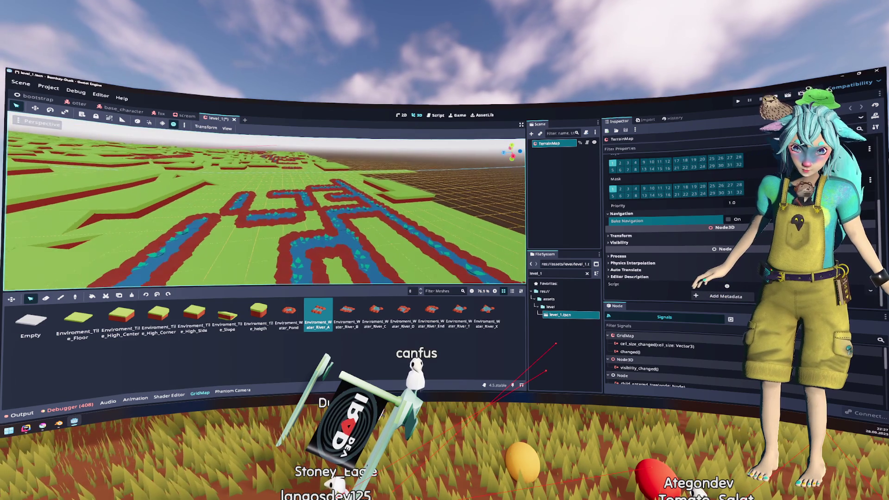
pyautogui.scroll(-5, 409, 203)
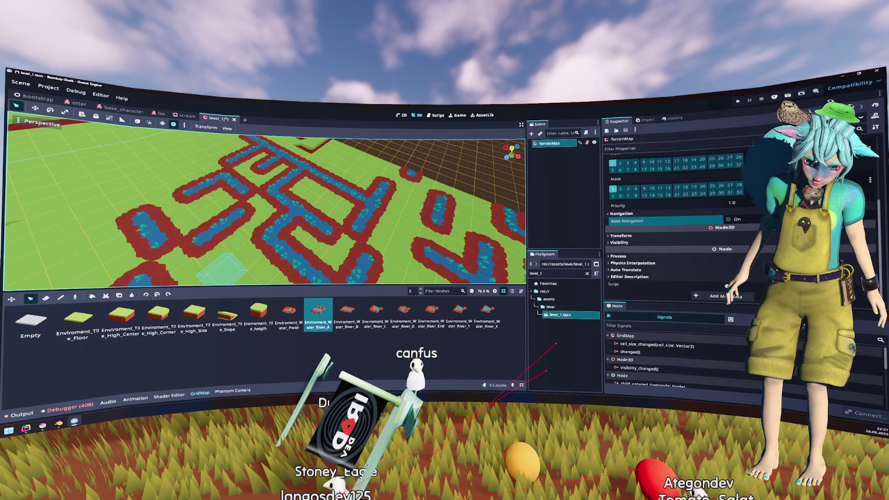
pyautogui.moveTo(58, 425)
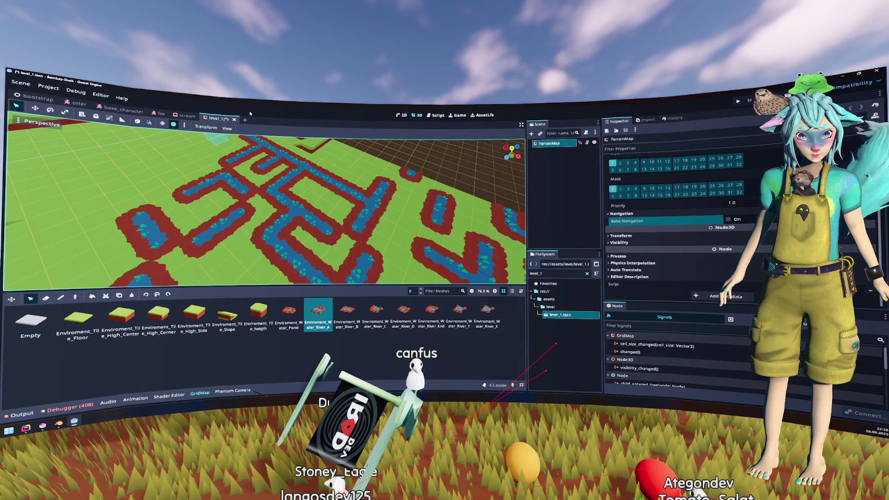
# Save level_1 with Ctrl+S and switch back to the fox scene.
pyautogui.hotkey('ctrl', 's')
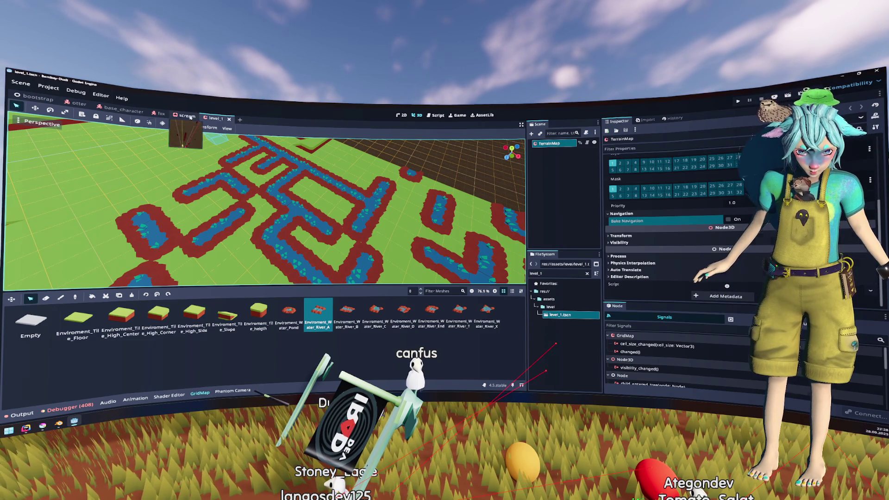
pyautogui.hotkey('ctrl', 'Tab')
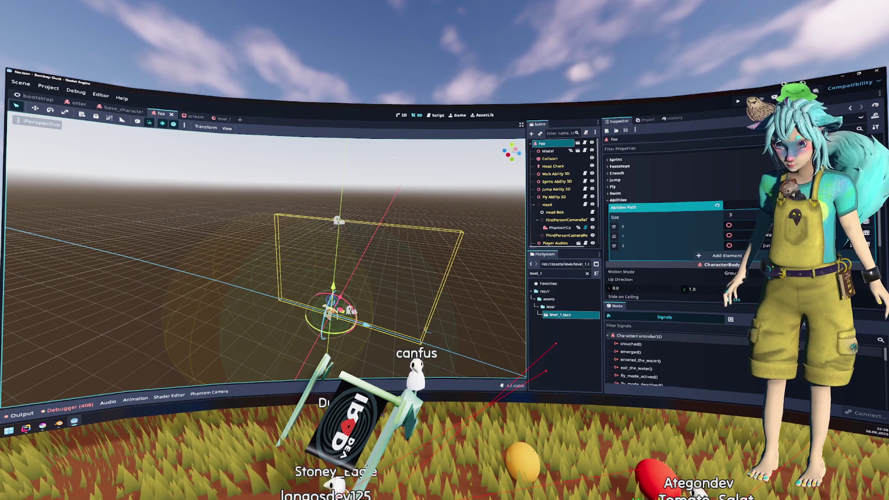
# Filter the FileSystem for 'scre' and drop scream.tscn onto the fox's Scare node.
pyautogui.doubleClick(556, 274)
pyautogui.write('scre')
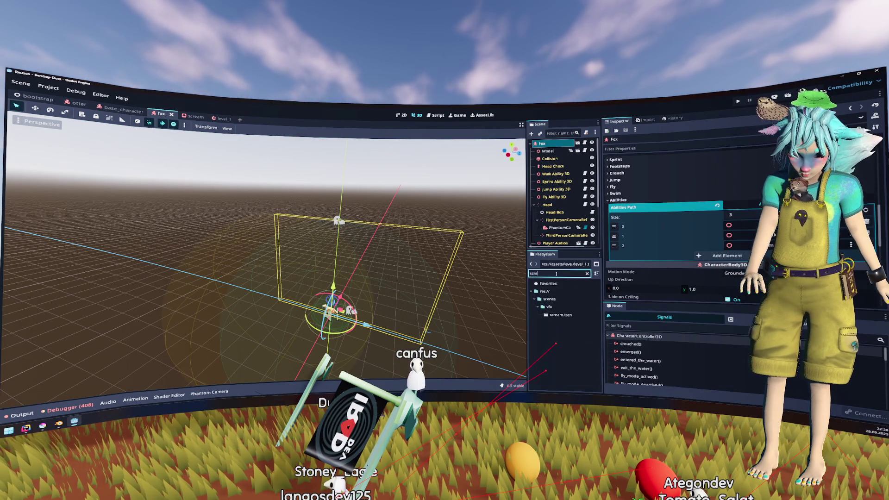
pyautogui.scroll(-3, 556, 195)
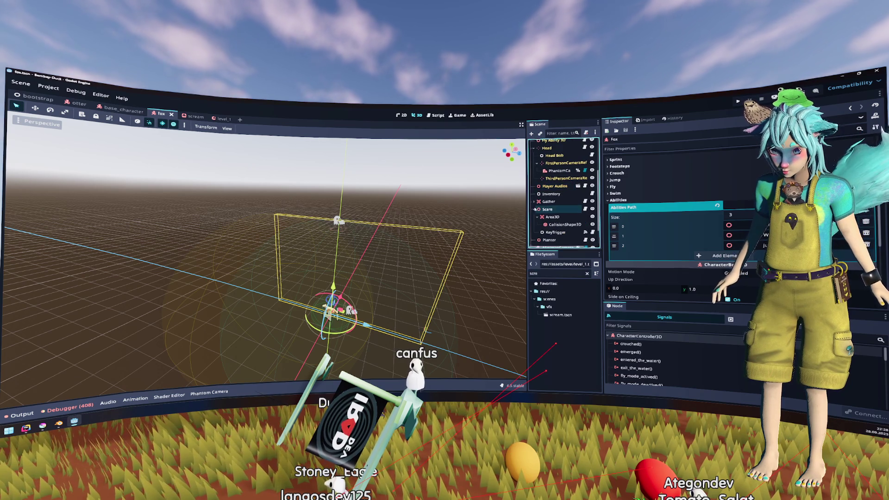
pyautogui.moveTo(560, 315); pyautogui.dragTo(562, 209)
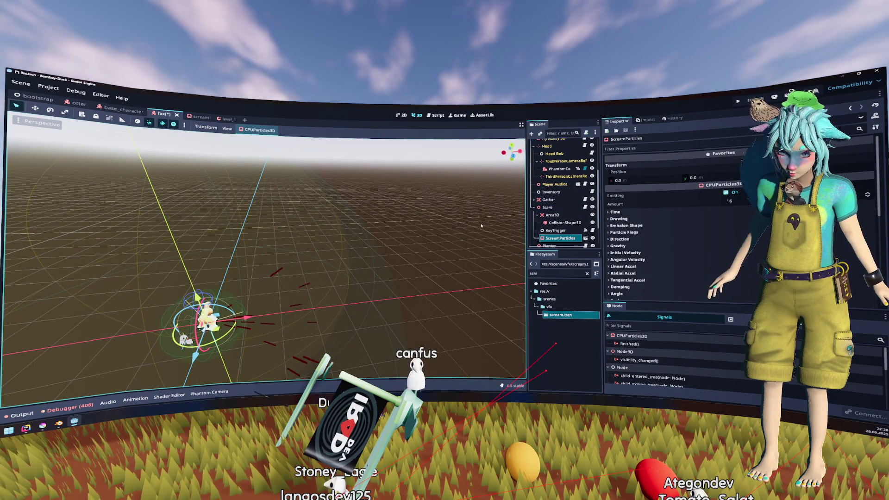
# Rotate the ScreamParticles emitter and set emission Direction x to 0.0.
pyautogui.click(51, 110)
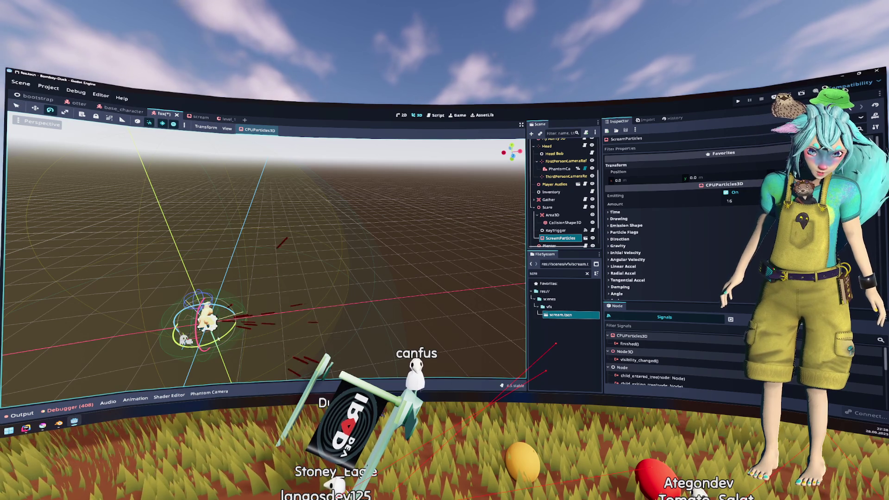
pyautogui.moveTo(185, 341); pyautogui.dragTo(186, 342)
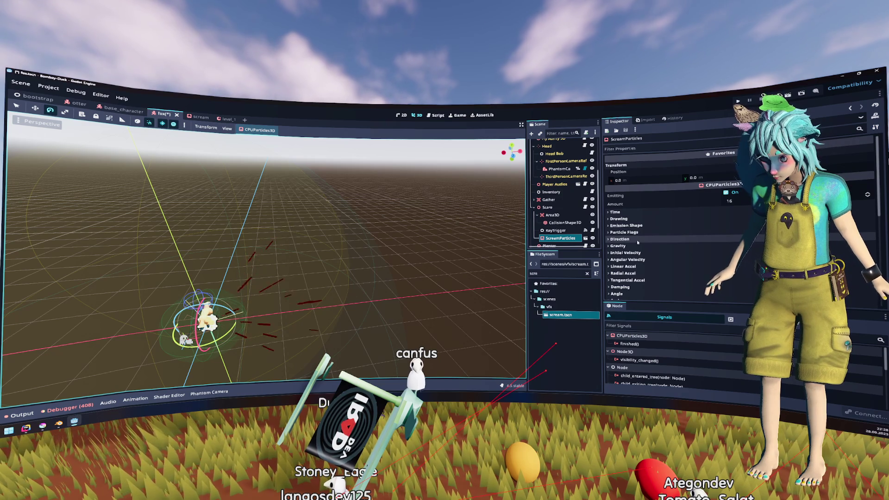
pyautogui.click(637, 240)
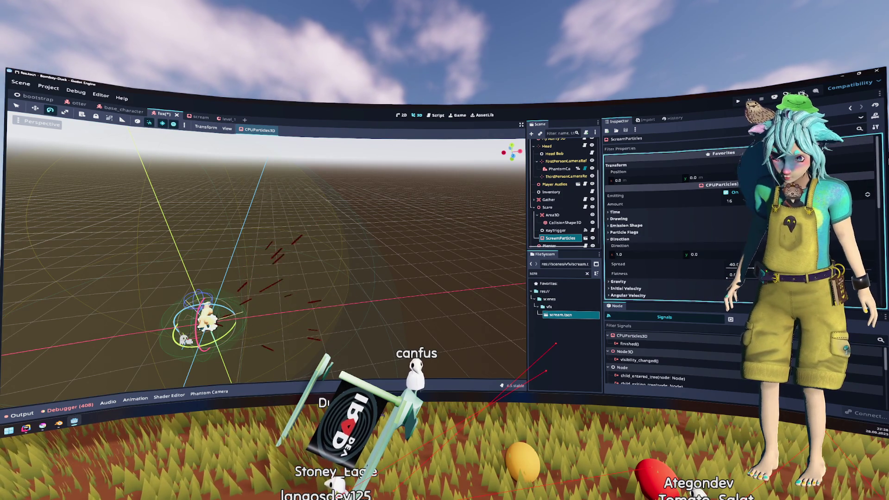
pyautogui.click(650, 256)
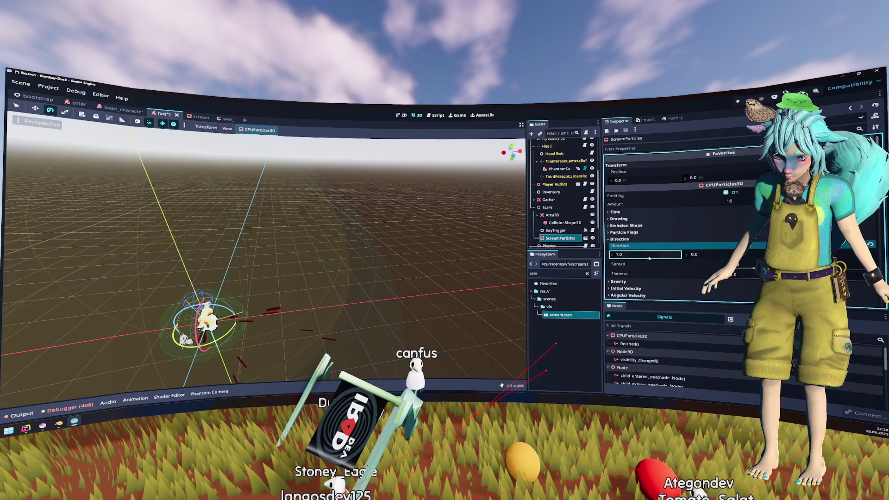
pyautogui.write('0.0')
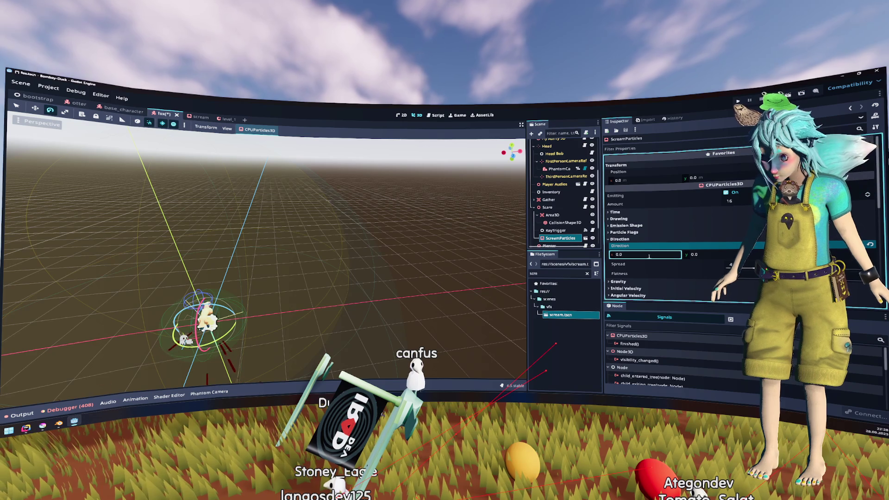
pyautogui.press('Return')
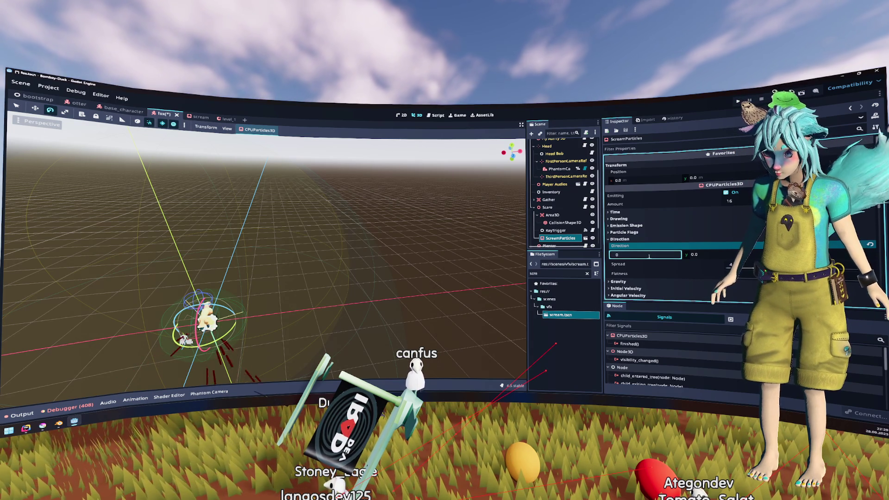
# Try Direction x at 1.0, then settle back on 0.0.
pyautogui.write('1.0')
pyautogui.press('Return')
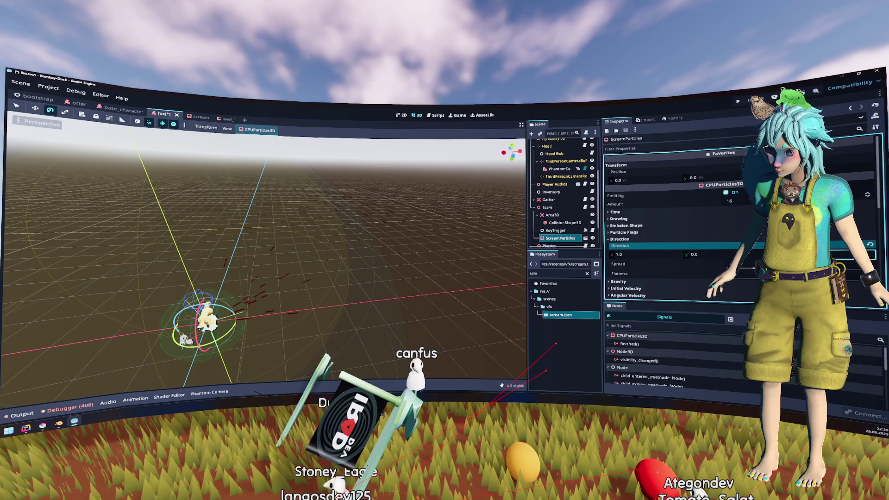
pyautogui.click(642, 254)
pyautogui.write('0')
pyautogui.press('Return')
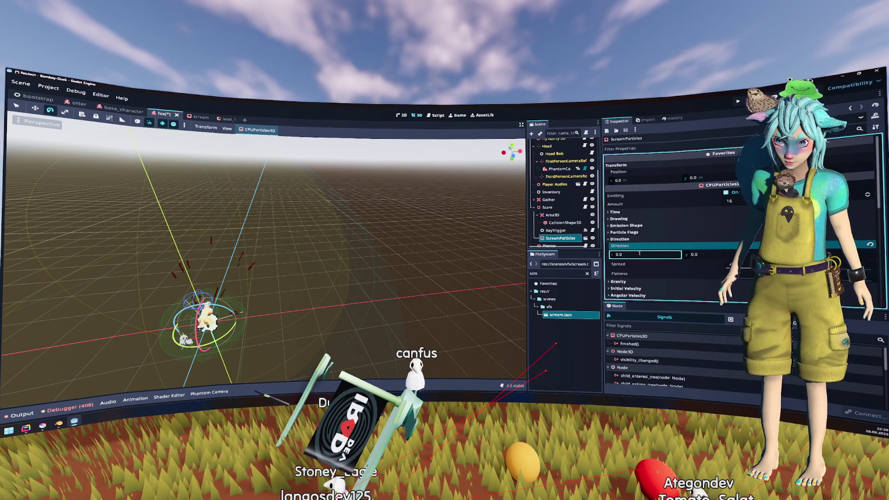
pyautogui.moveTo(277, 255); pyautogui.dragTo(241, 223)
# Frame the ScreamParticles and expand their Node3D Transform section in the Inspector.
pyautogui.press('f')
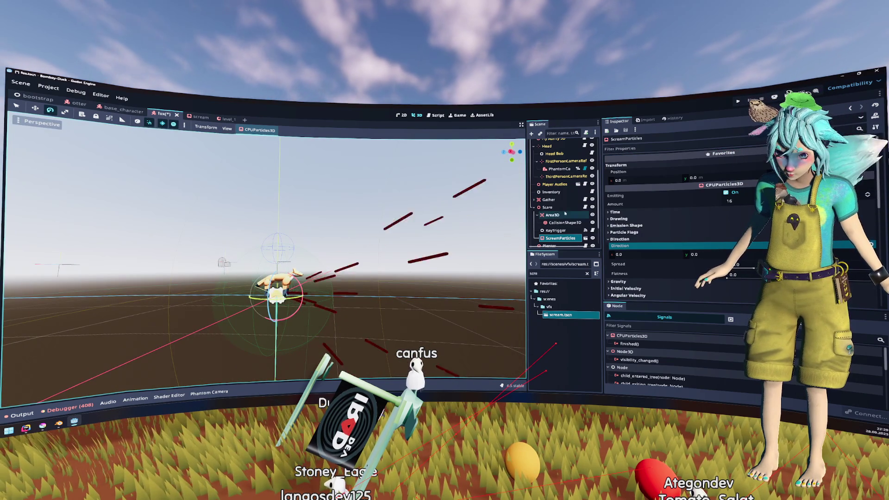
pyautogui.scroll(-1, 624, 212)
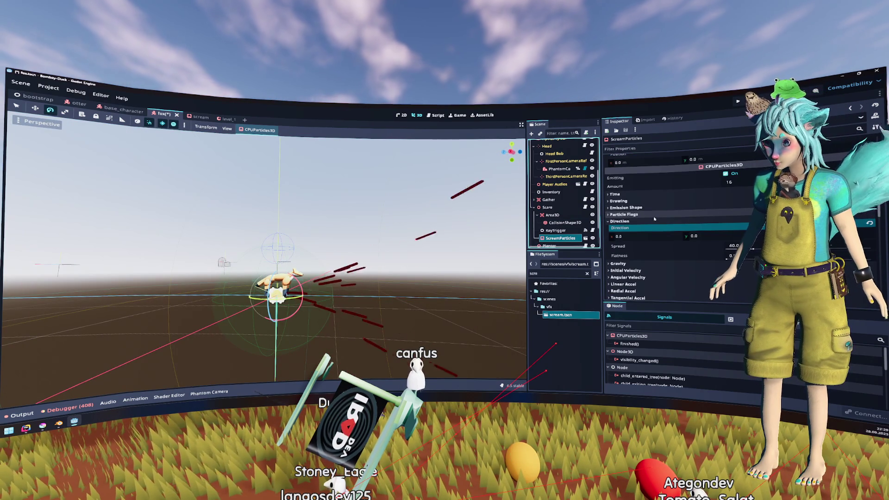
pyautogui.scroll(-8, 654, 218)
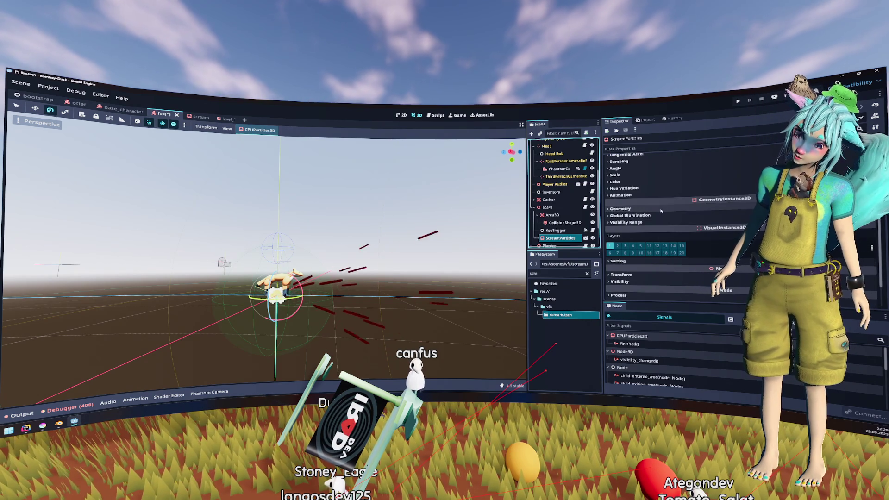
pyautogui.scroll(-3, 653, 199)
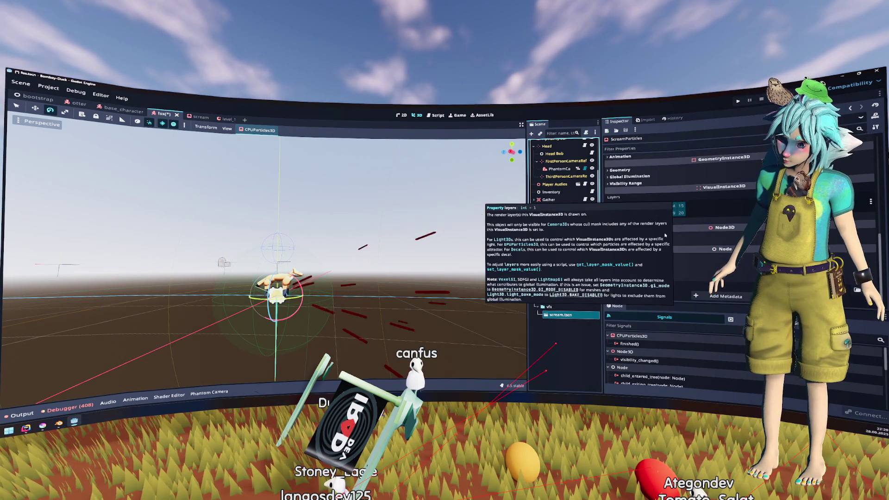
pyautogui.click(679, 235)
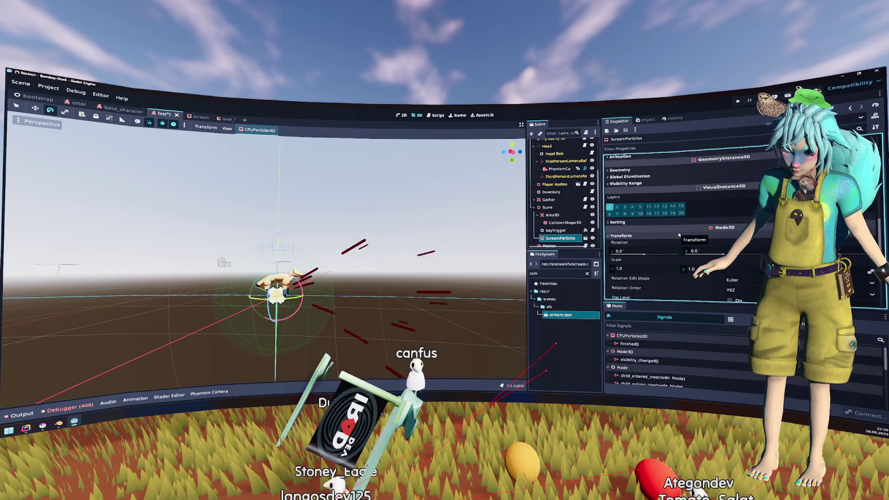
# Try Rotation x values of 15° and -15°, keeping 15°.
pyautogui.click(645, 251)
pyautogui.write('15')
pyautogui.press('Return')
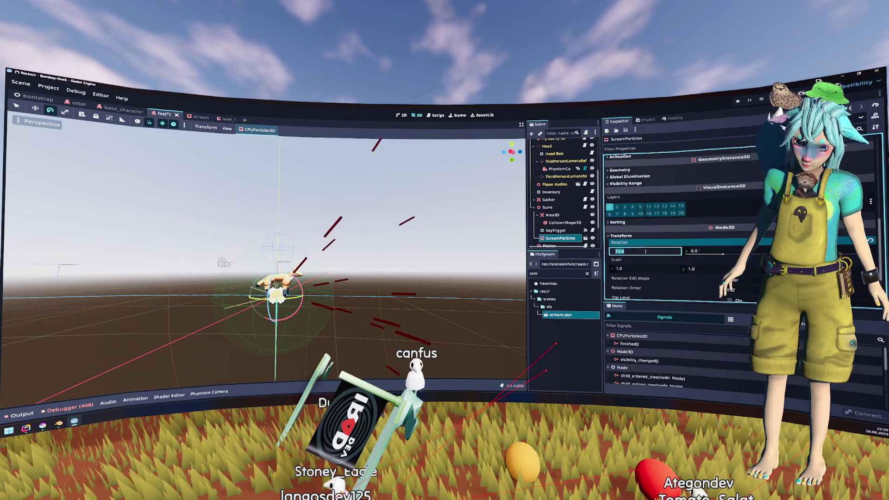
pyautogui.write('-15')
pyautogui.press('Return')
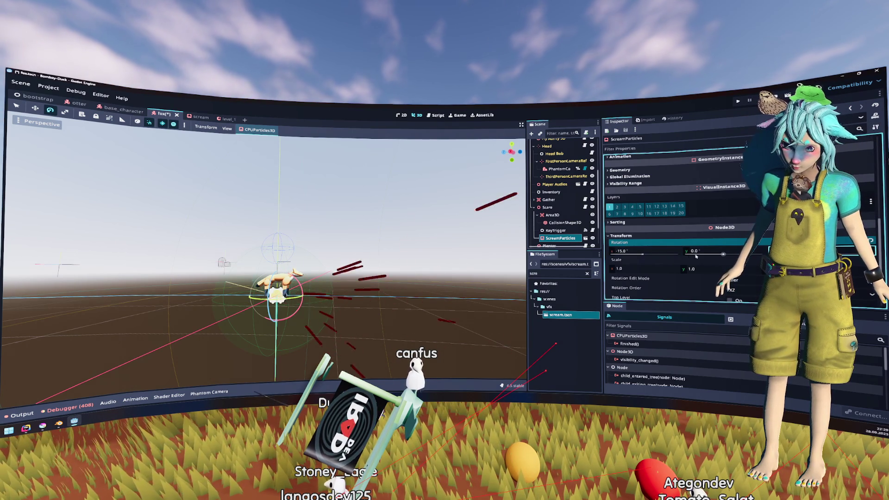
pyautogui.click(661, 252)
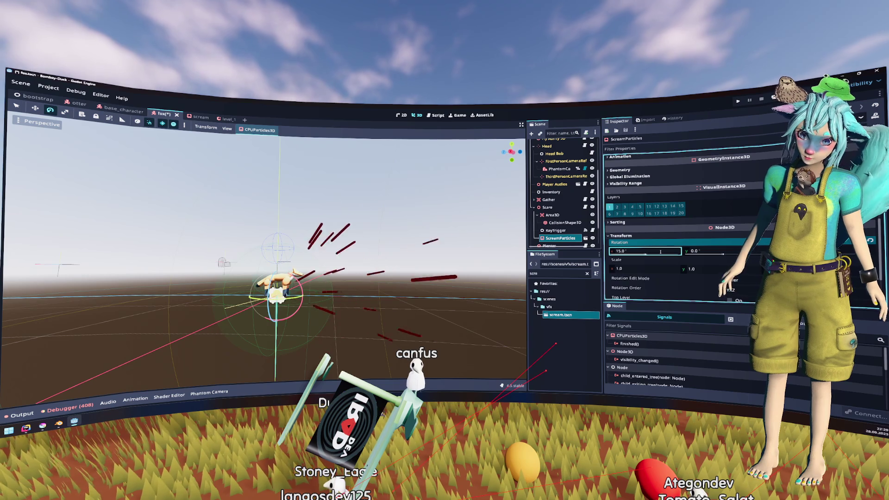
pyautogui.press('Return')
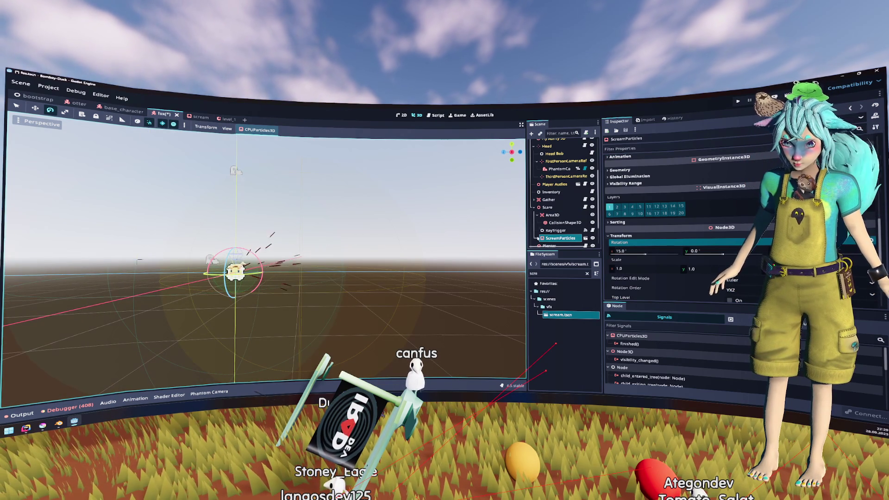
# Reframe the view on ScreamParticles, then show the desktop.
pyautogui.click(561, 238)
pyautogui.press('f')
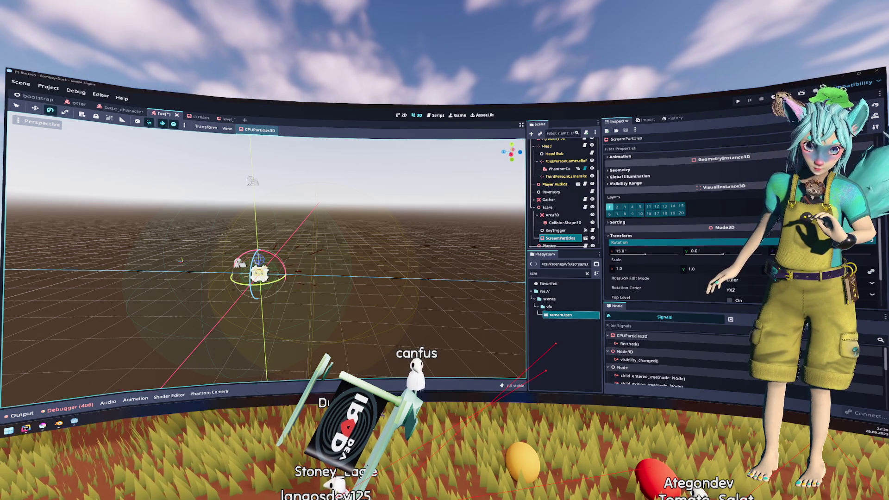
pyautogui.press('super+d')
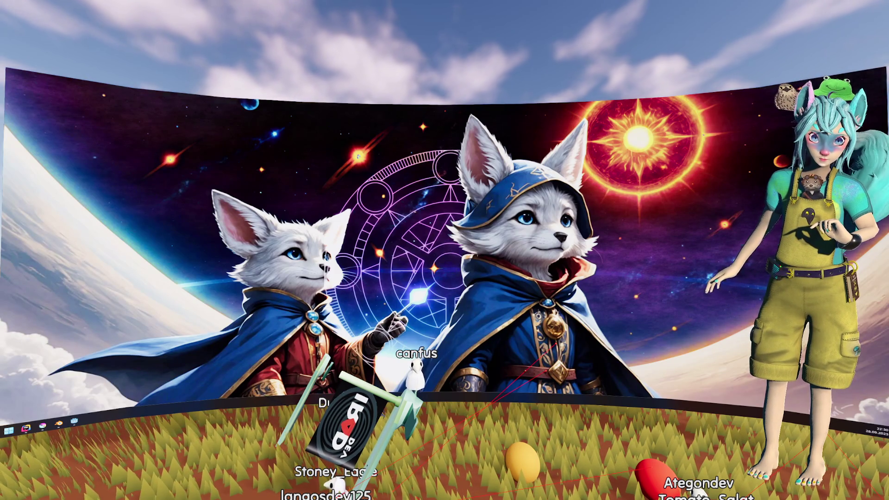
pyautogui.press('super+d')
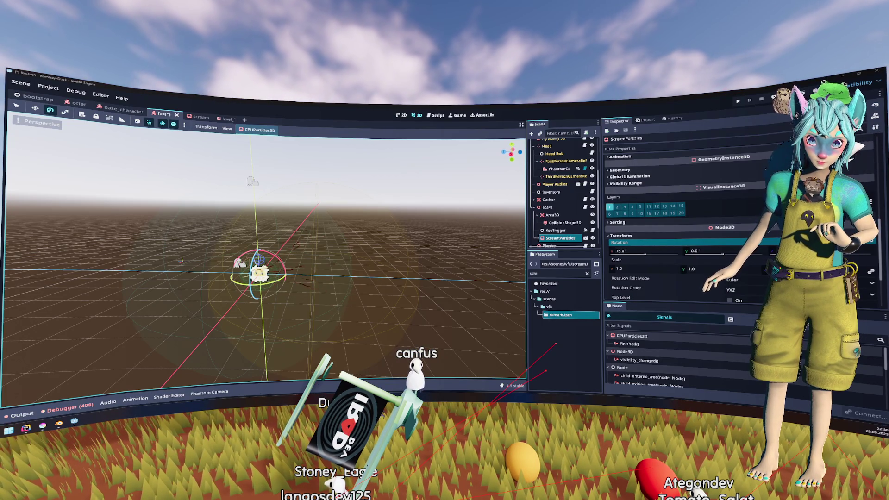